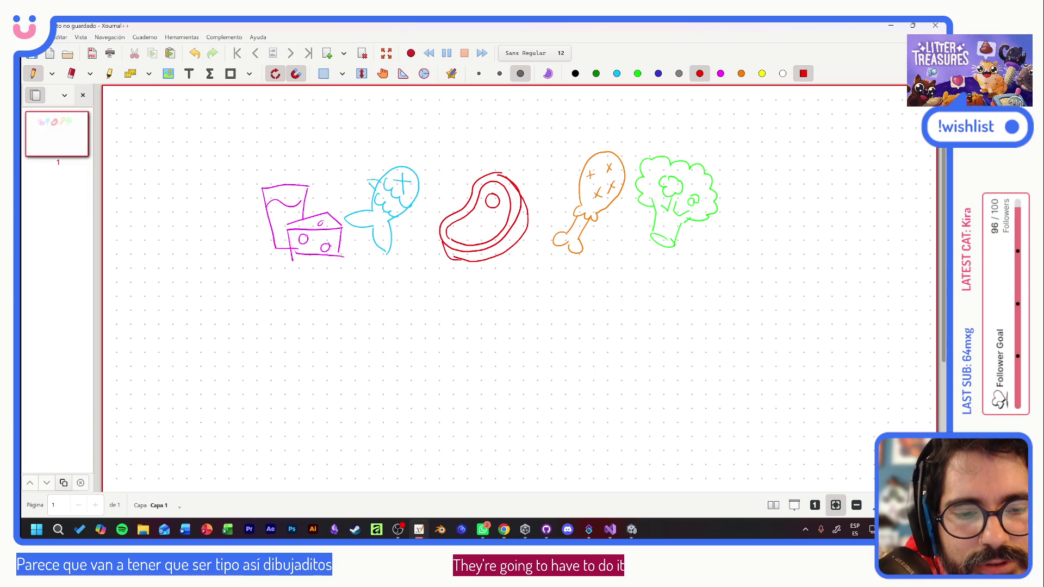
- Outline and scribble-fill a red circle under the steak, then ready white for the steak symbol
{"action": "left_click_drag", "start_coordinate": [461, 303], "coordinate": [493, 290]}
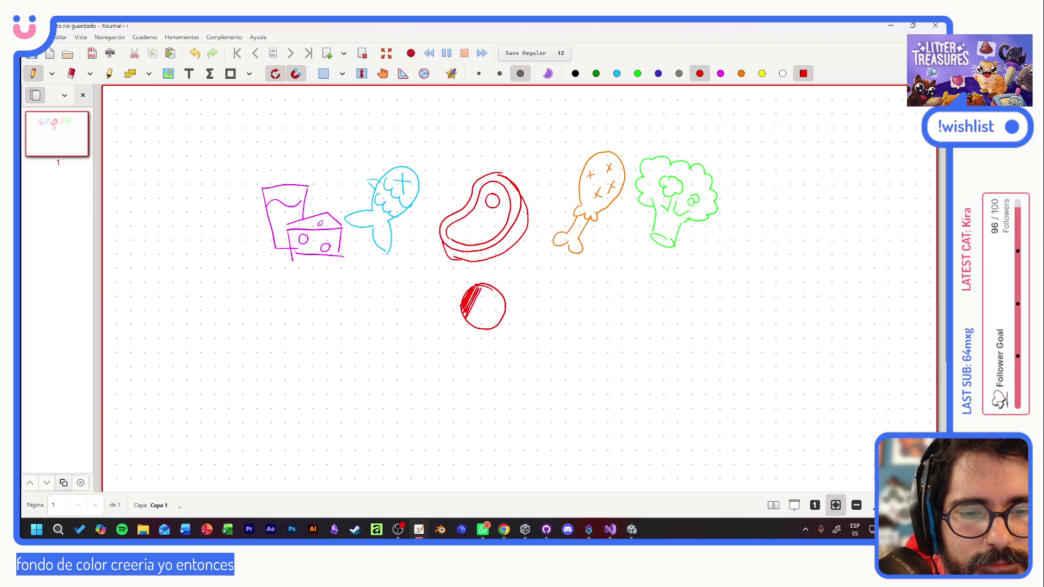
{"action": "left_click_drag", "start_coordinate": [467, 317], "coordinate": [486, 287]}
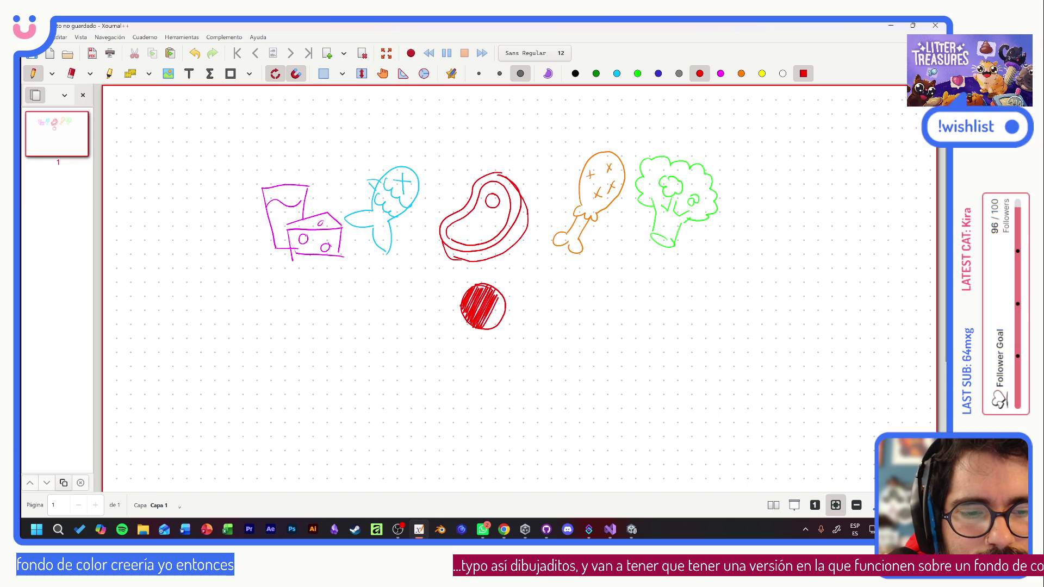
{"action": "left_click_drag", "start_coordinate": [486, 328], "coordinate": [503, 290]}
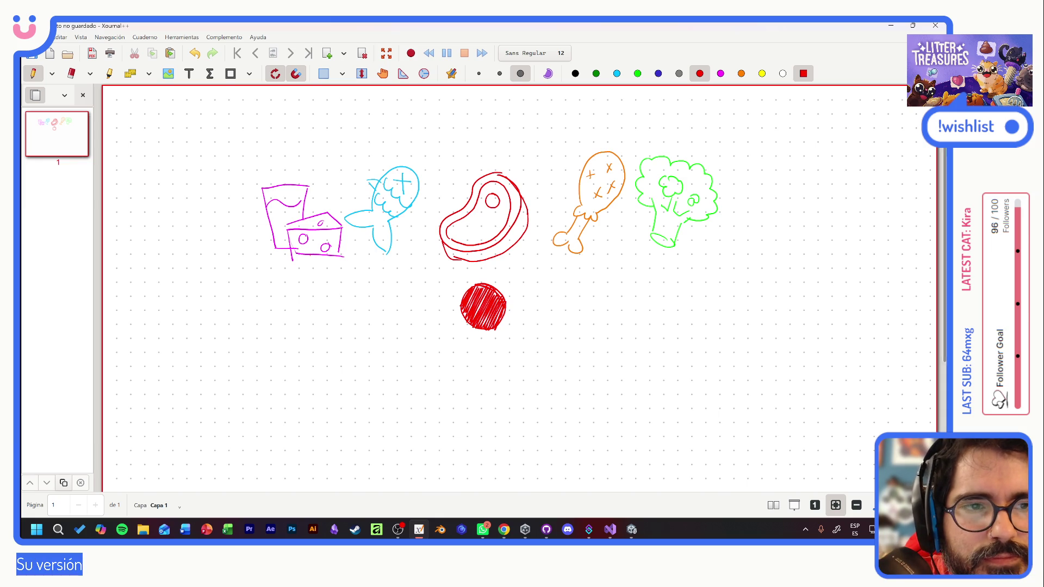
{"action": "left_click", "coordinate": [719, 75]}
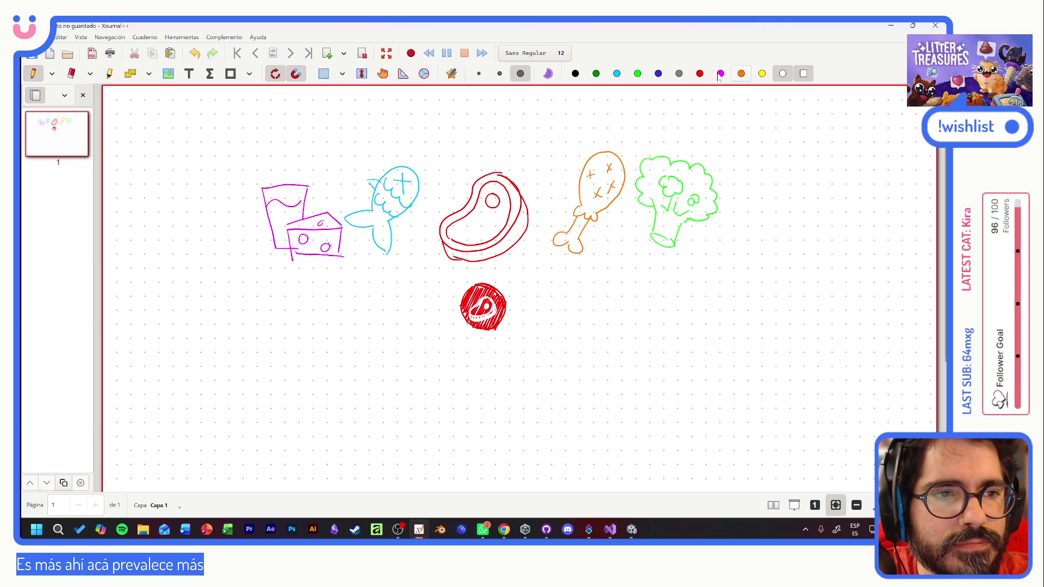
- Fill an orange circle beside the red badge and draw a white drumstick inside it
{"action": "left_click", "coordinate": [741, 74]}
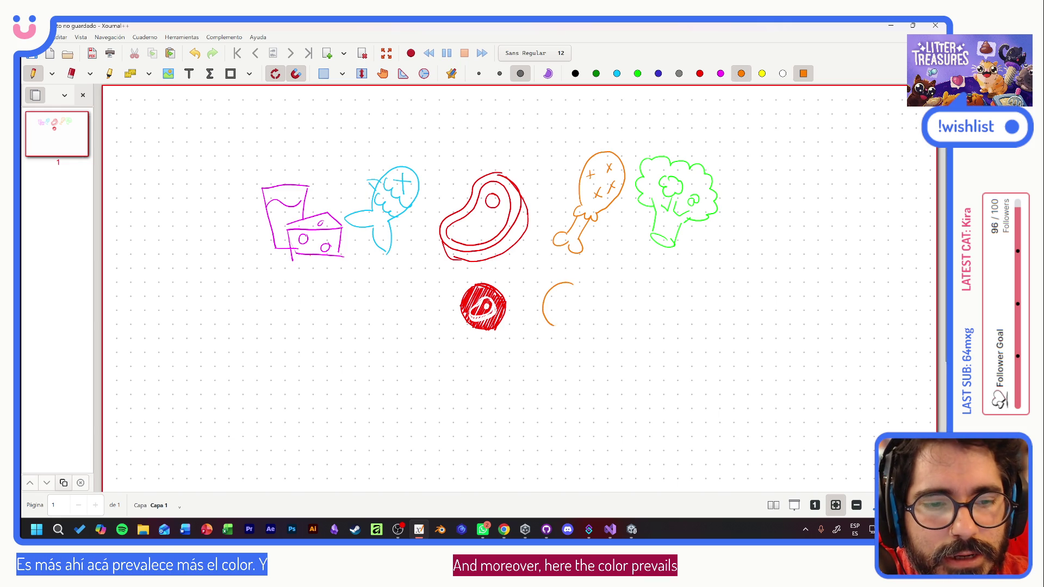
{"action": "left_click_drag", "start_coordinate": [584, 299], "coordinate": [572, 284]}
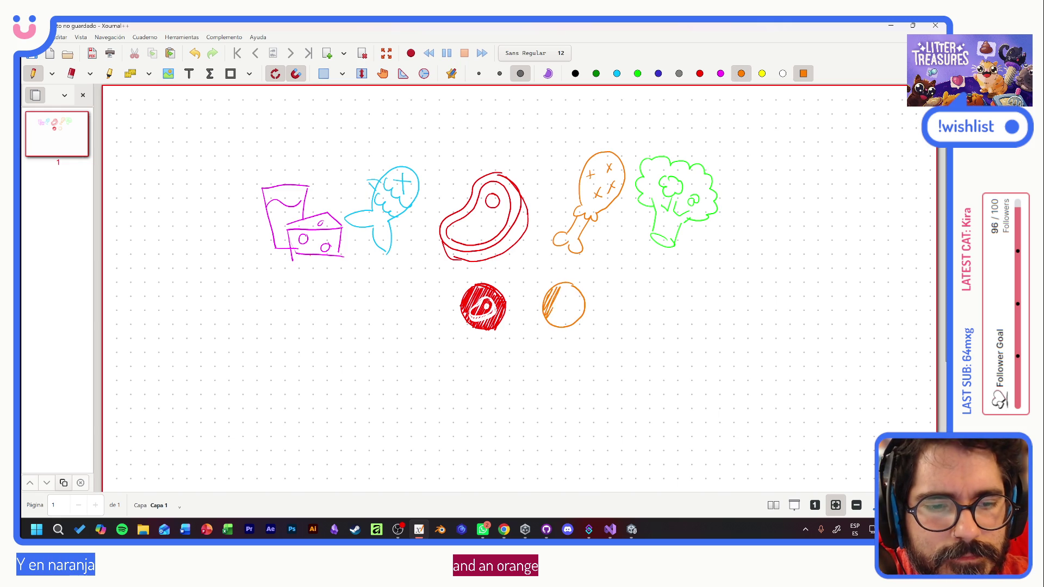
{"action": "left_click_drag", "start_coordinate": [563, 293], "coordinate": [578, 322]}
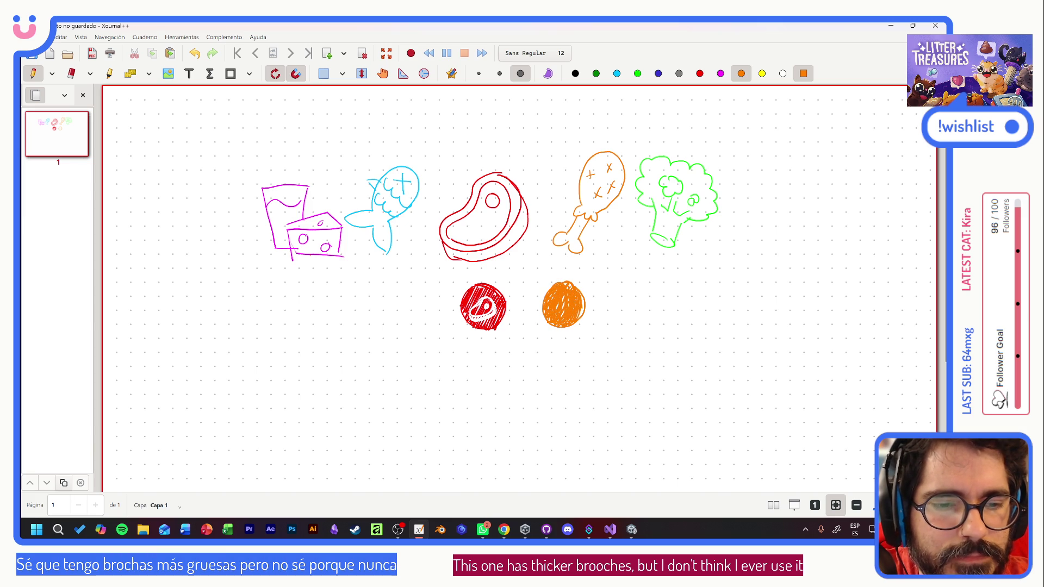
{"action": "left_click", "coordinate": [720, 74]}
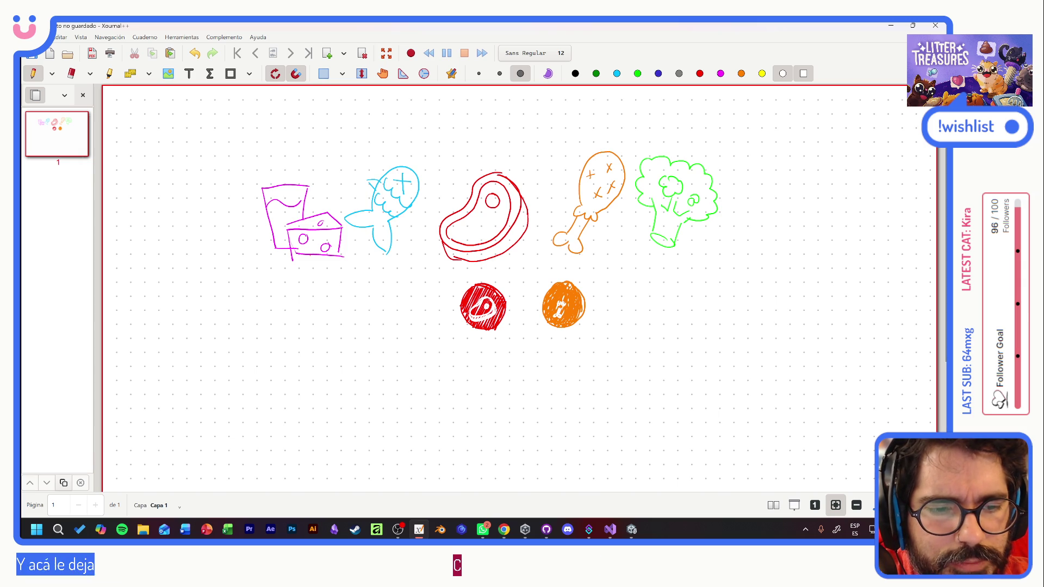
{"action": "mouse_move", "coordinate": [566, 302]}
{"action": "left_mouse_down"}
{"action": "mouse_move", "coordinate": [562, 290]}
{"action": "mouse_move", "coordinate": [564, 301]}
{"action": "left_mouse_up"}
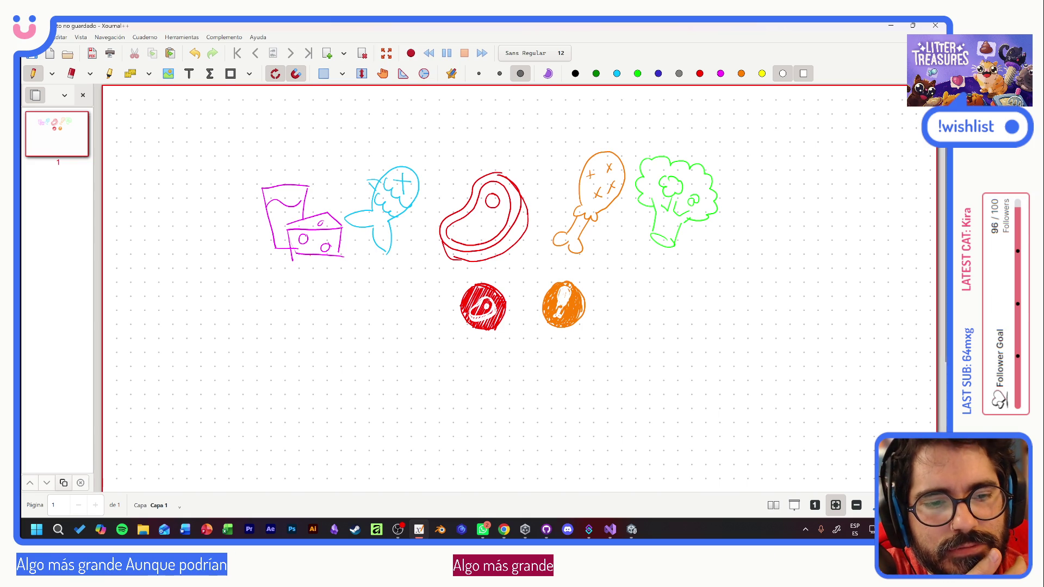
- Add a blue check mark by the orange badge and an arrow pointing down at the drumstick
{"action": "left_click", "coordinate": [657, 74]}
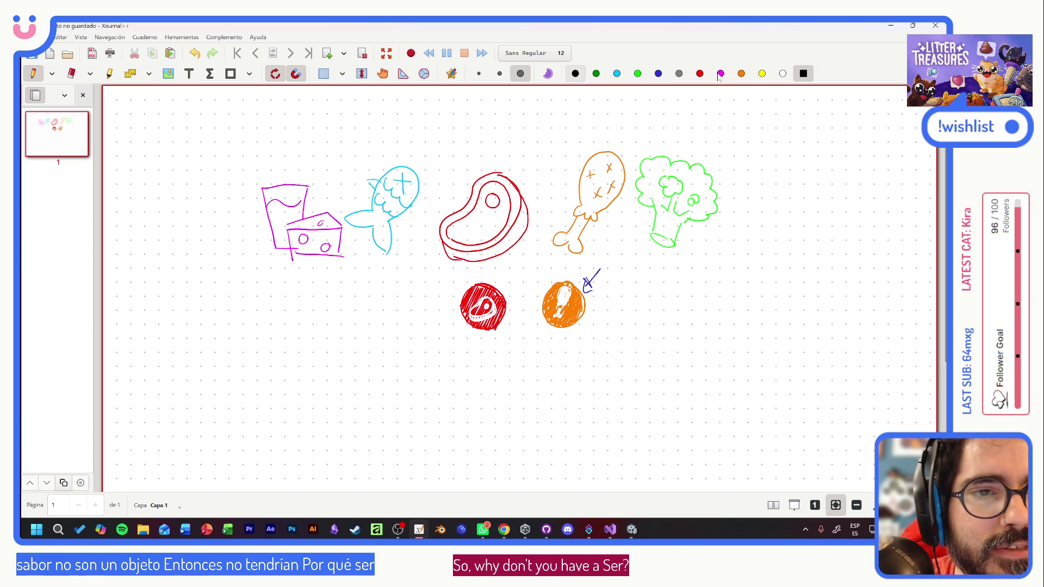
{"action": "left_click_drag", "start_coordinate": [582, 124], "coordinate": [582, 149]}
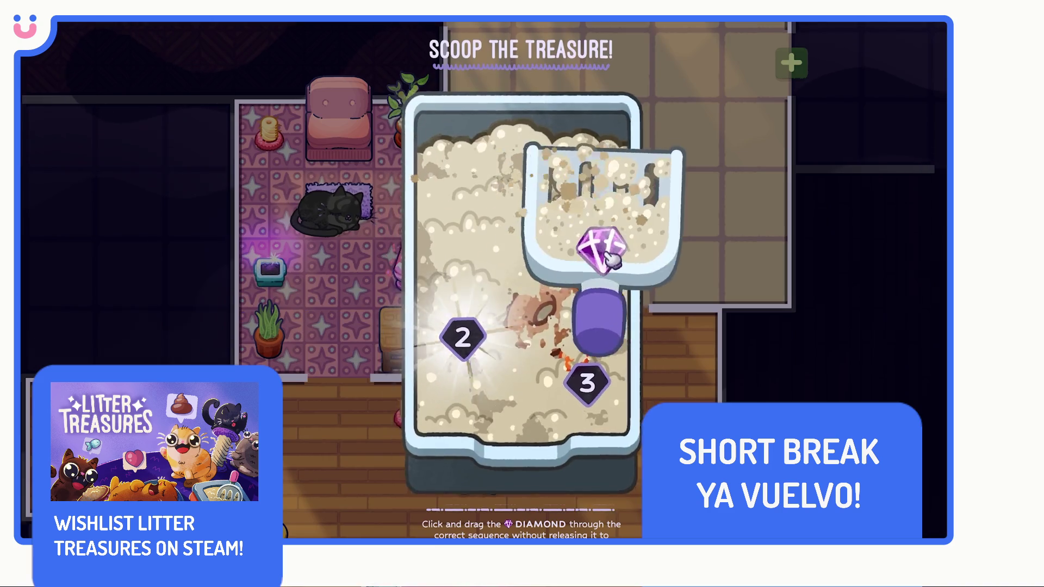
- Guide the diamond to the final node to finish the litter-scooping break game
{"action": "left_click_drag", "start_coordinate": [608, 259], "coordinate": [601, 392]}
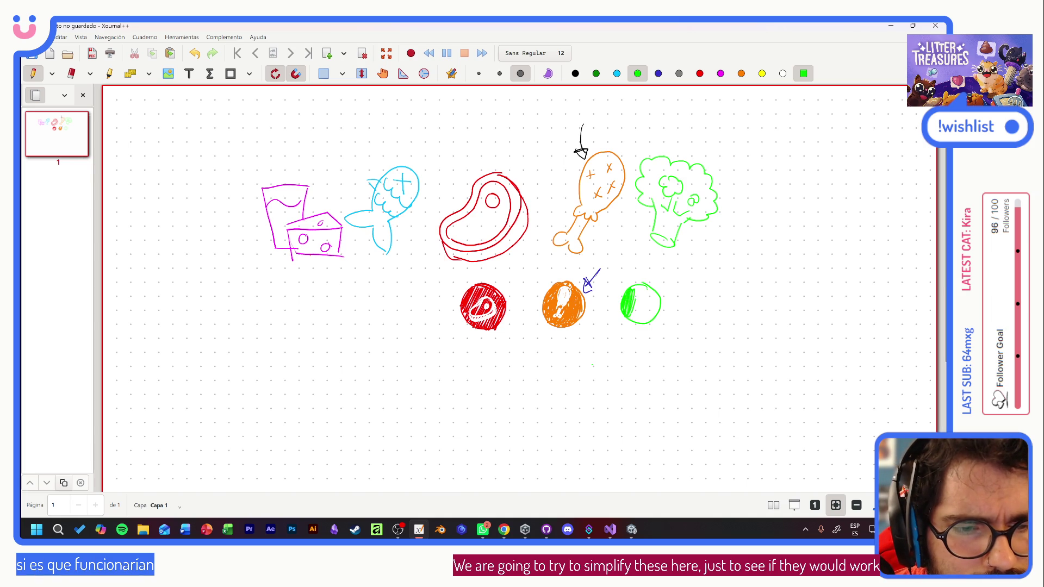
- Finish the green badge, shade cyan and magenta circles left of the steak badge, then bring up the dairy icon search
{"action": "left_click_drag", "start_coordinate": [647, 288], "coordinate": [649, 323]}
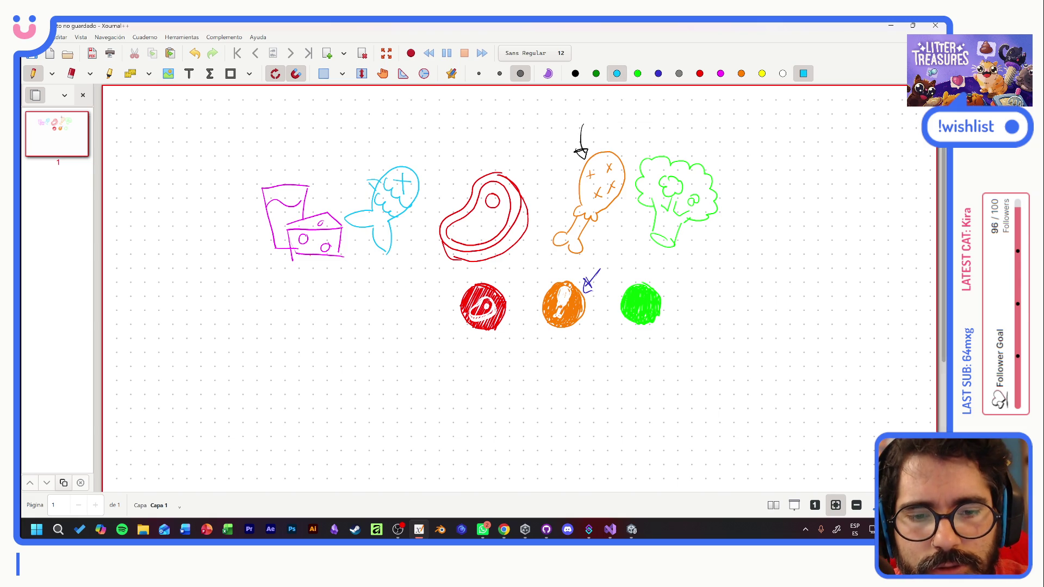
{"action": "left_click_drag", "start_coordinate": [380, 290], "coordinate": [381, 313]}
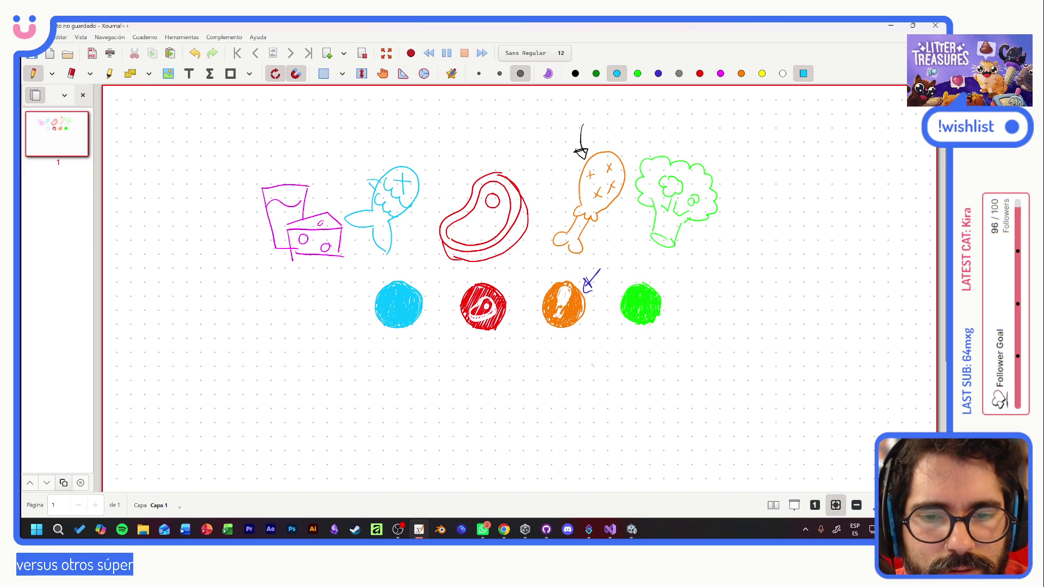
{"action": "key", "text": "m"}
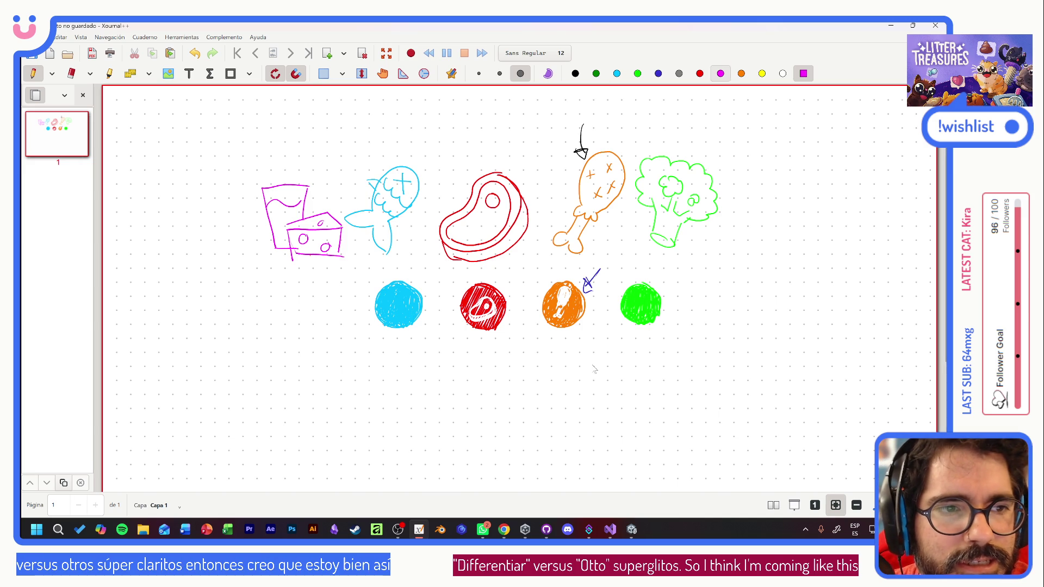
{"action": "mouse_move", "coordinate": [315, 283]}
{"action": "left_mouse_down"}
{"action": "mouse_move", "coordinate": [298, 285]}
{"action": "mouse_move", "coordinate": [321, 327]}
{"action": "mouse_move", "coordinate": [332, 293]}
{"action": "mouse_move", "coordinate": [310, 283]}
{"action": "mouse_move", "coordinate": [292, 308]}
{"action": "mouse_move", "coordinate": [309, 288]}
{"action": "mouse_move", "coordinate": [315, 319]}
{"action": "mouse_move", "coordinate": [320, 290]}
{"action": "mouse_move", "coordinate": [325, 324]}
{"action": "mouse_move", "coordinate": [332, 296]}
{"action": "left_mouse_up"}
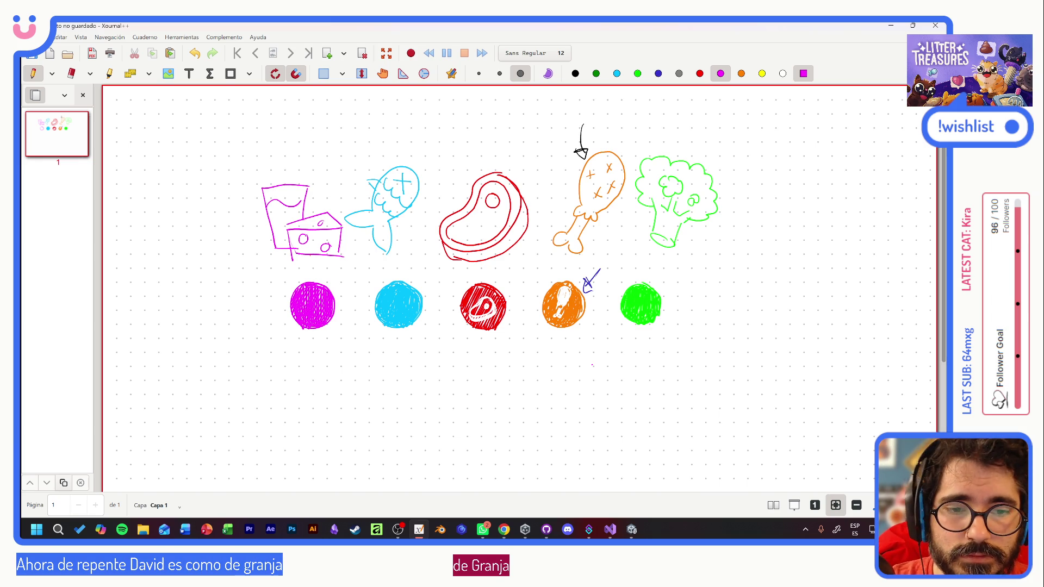
{"action": "key", "text": "alt+Tab"}
{"action": "key", "text": "alt+Tab"}
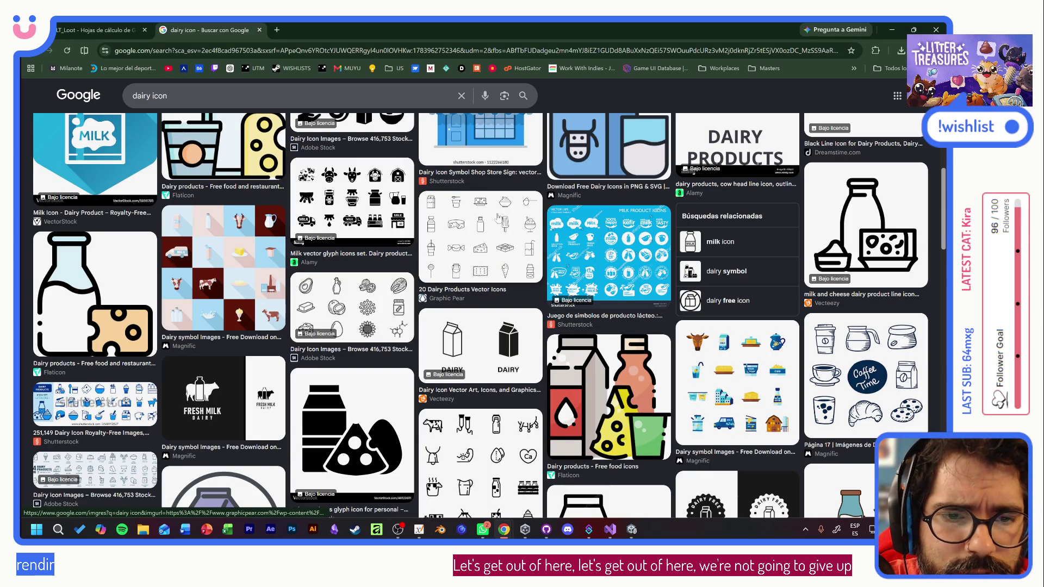
- Preview the Dairy Products Vector Icons and Dairy symbol results, then return to the badge drawing
{"action": "left_click", "coordinate": [480, 237]}
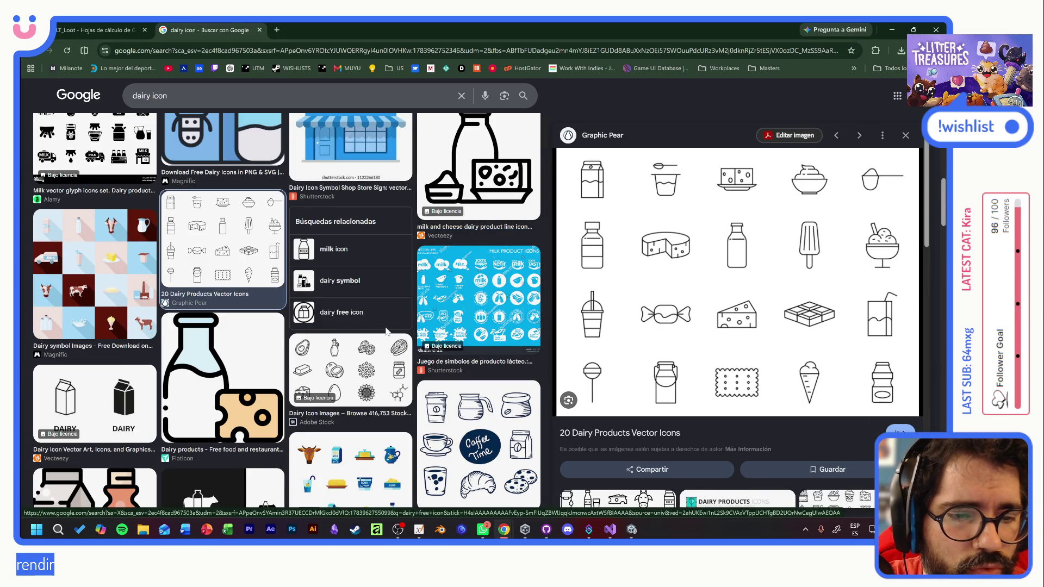
{"action": "scroll", "coordinate": [385, 327], "scroll_direction": "down", "scroll_amount": 1}
{"action": "scroll", "coordinate": [367, 277], "scroll_direction": "down", "scroll_amount": 1}
{"action": "scroll", "coordinate": [351, 237], "scroll_direction": "down", "scroll_amount": 1}
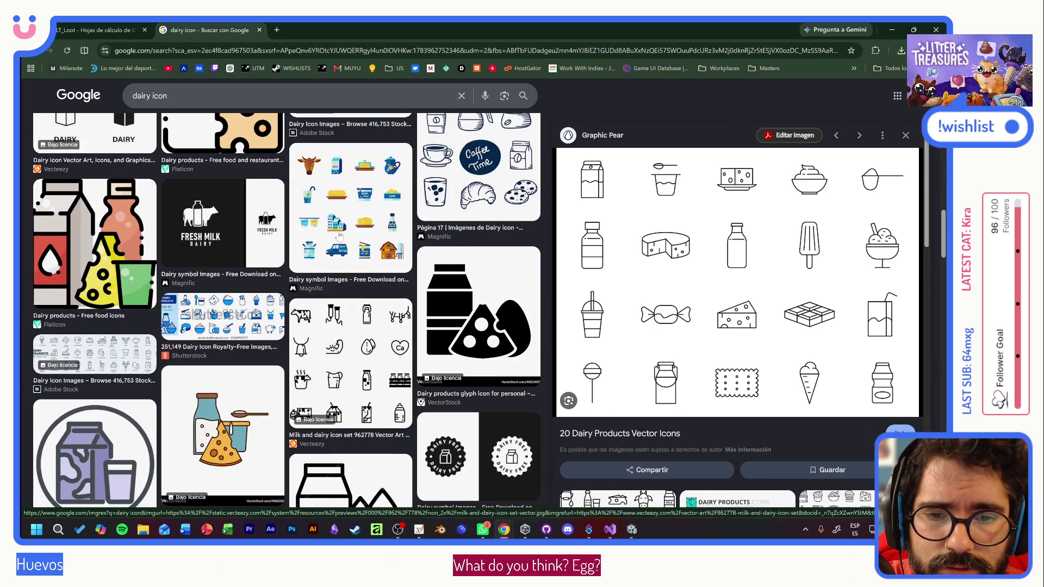
{"action": "left_click", "coordinate": [342, 214]}
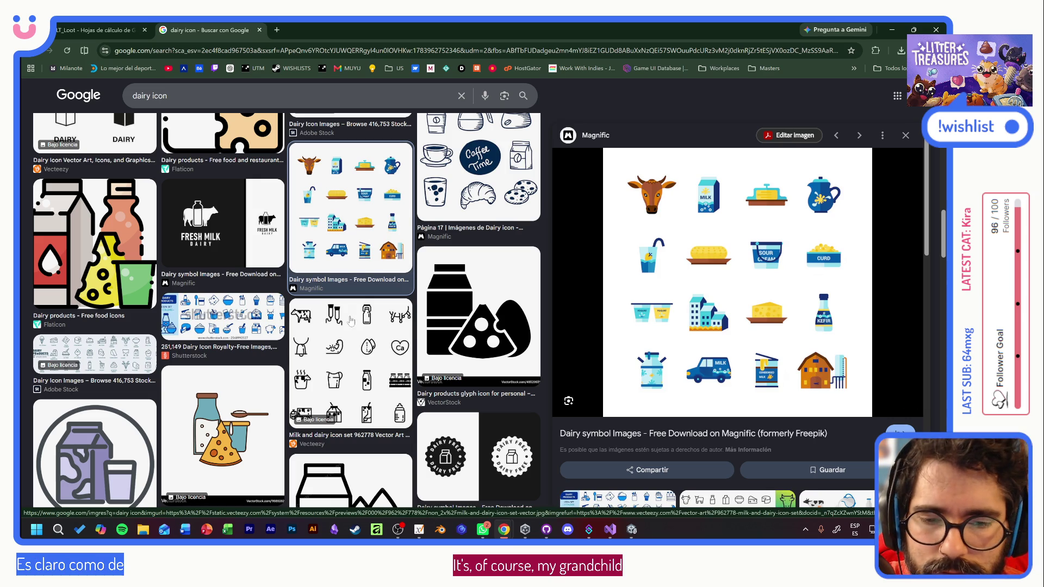
{"action": "scroll", "coordinate": [349, 321], "scroll_direction": "down", "scroll_amount": 3}
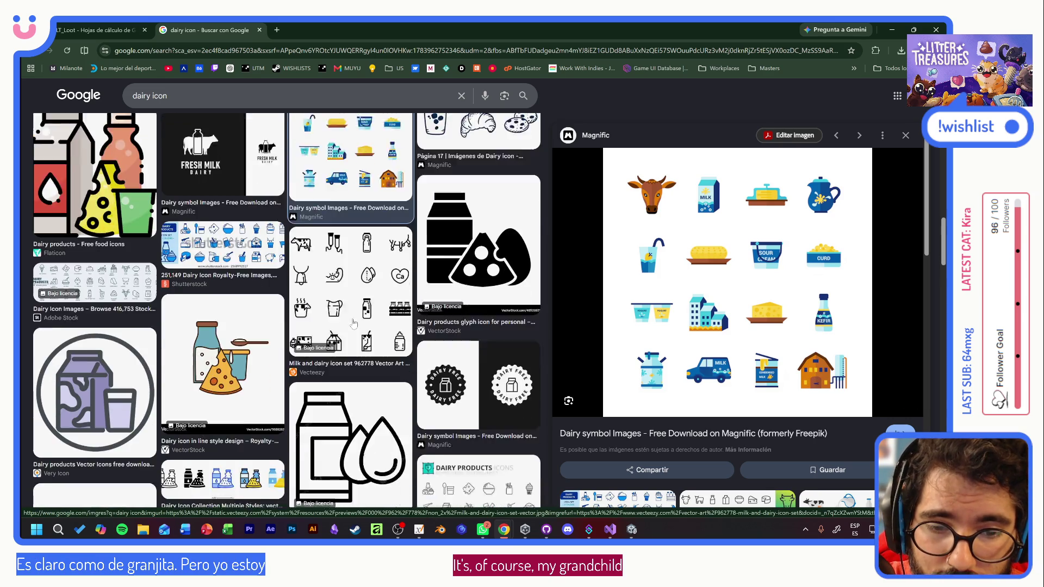
{"action": "scroll", "coordinate": [364, 337], "scroll_direction": "down", "scroll_amount": 1}
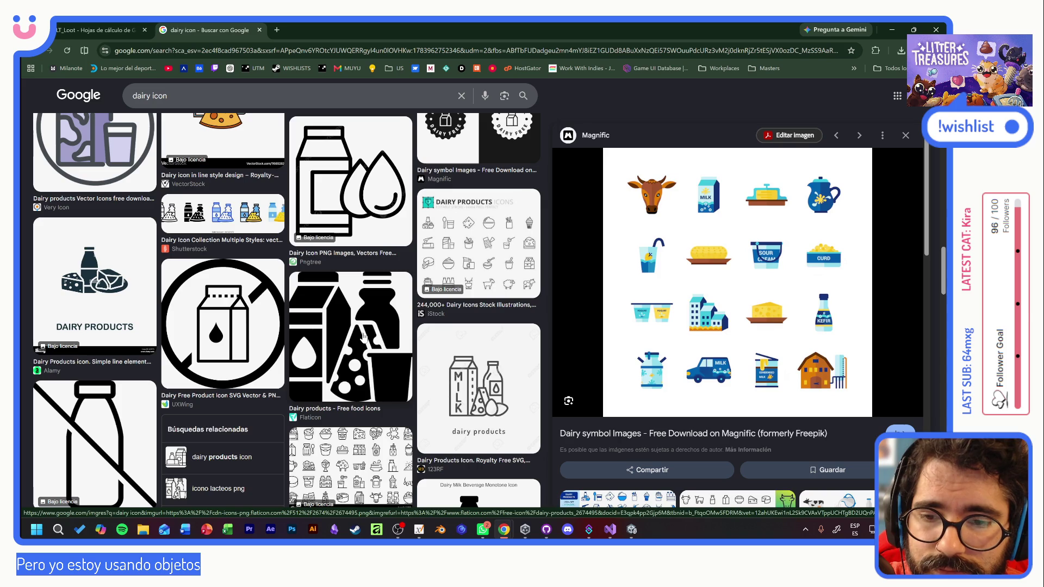
{"action": "scroll", "coordinate": [358, 337], "scroll_direction": "down", "scroll_amount": 2}
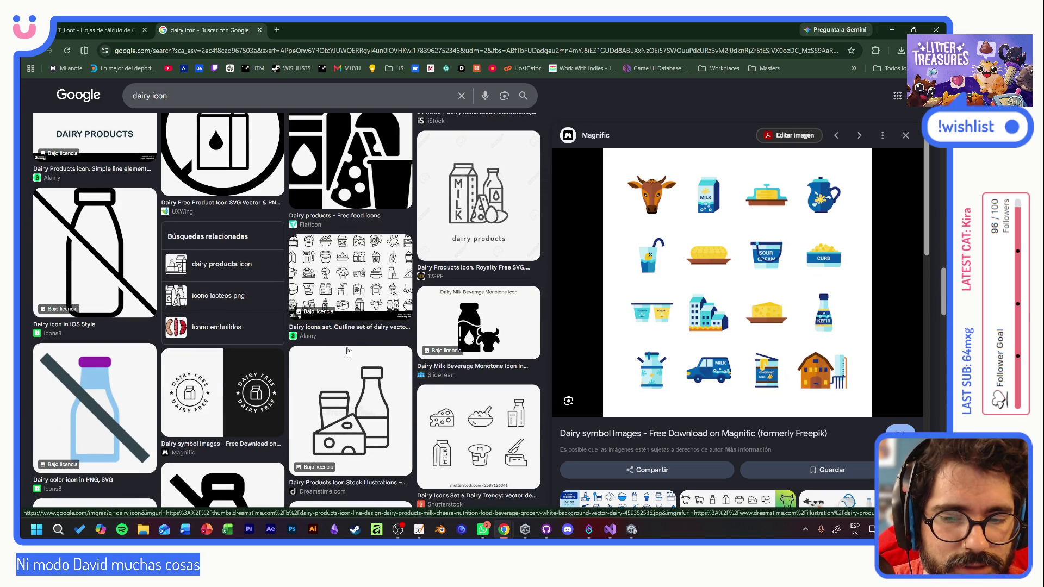
{"action": "scroll", "coordinate": [348, 352], "scroll_direction": "down", "scroll_amount": 3}
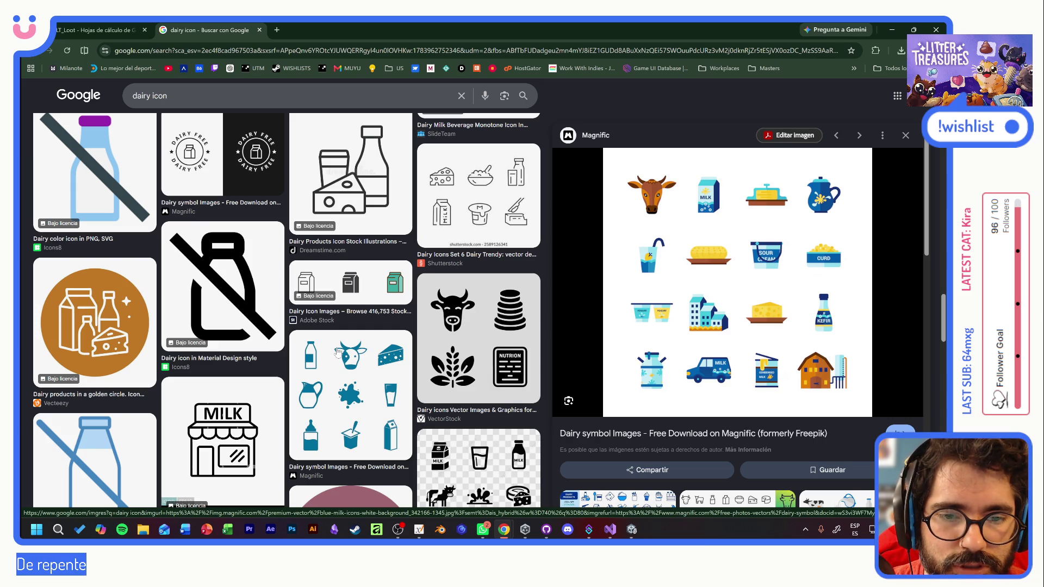
{"action": "scroll", "coordinate": [366, 363], "scroll_direction": "down", "scroll_amount": 3}
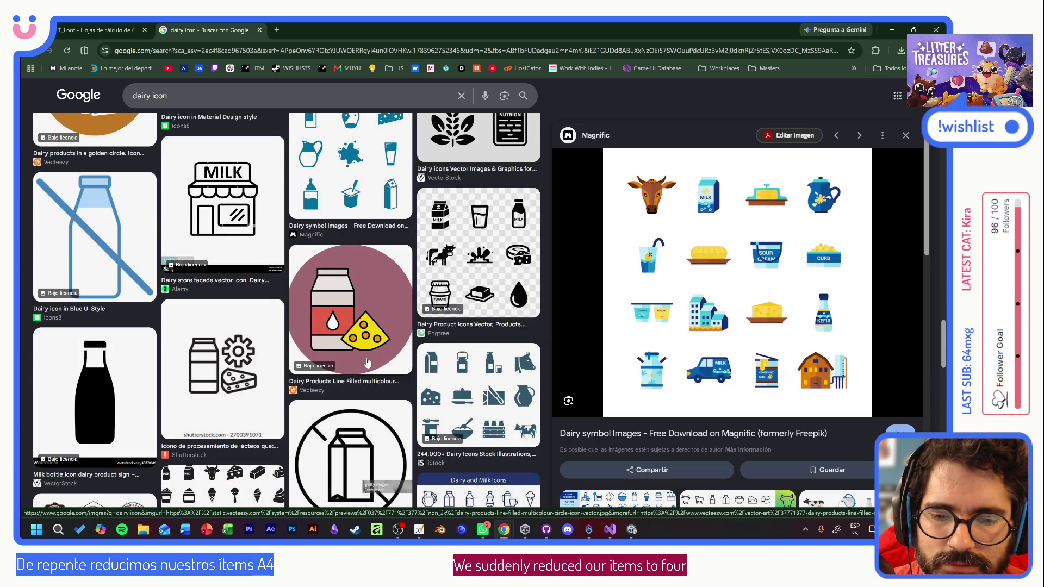
{"action": "scroll", "coordinate": [367, 363], "scroll_direction": "down", "scroll_amount": 3}
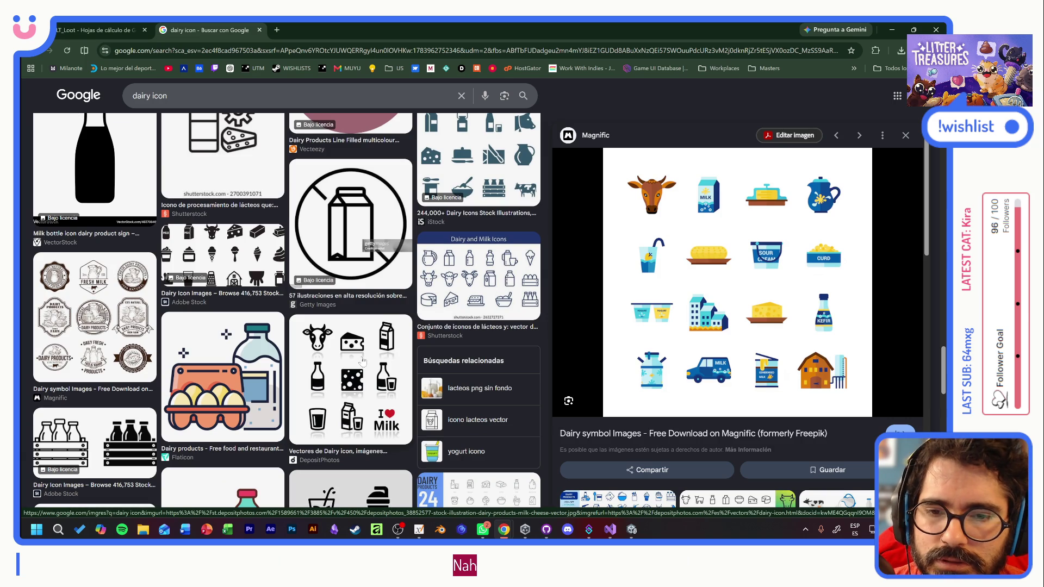
{"action": "key", "text": "alt+Tab"}
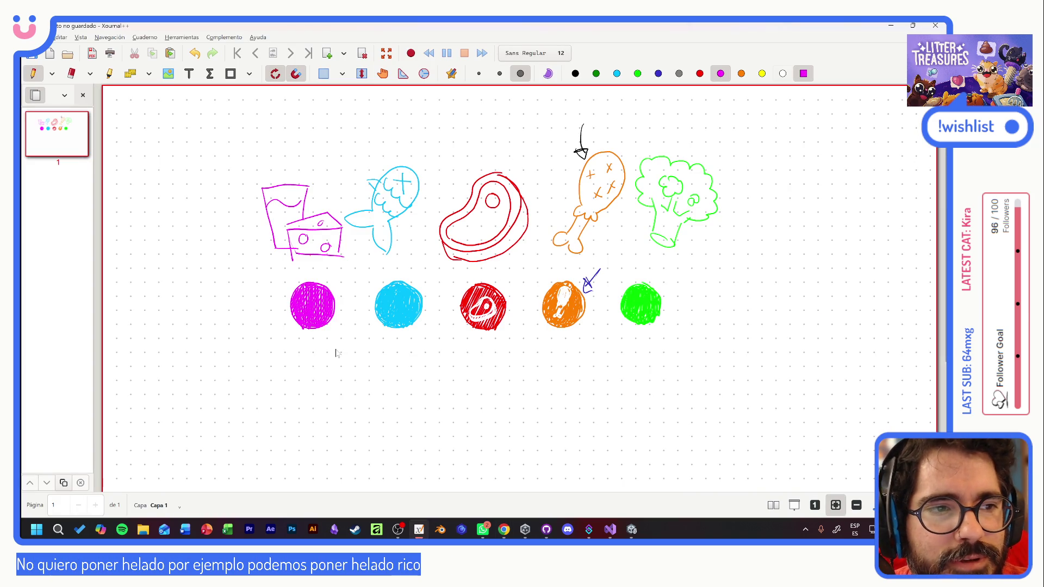
- Draw a white broccoli silhouette inside the green badge
{"action": "key", "text": "w"}
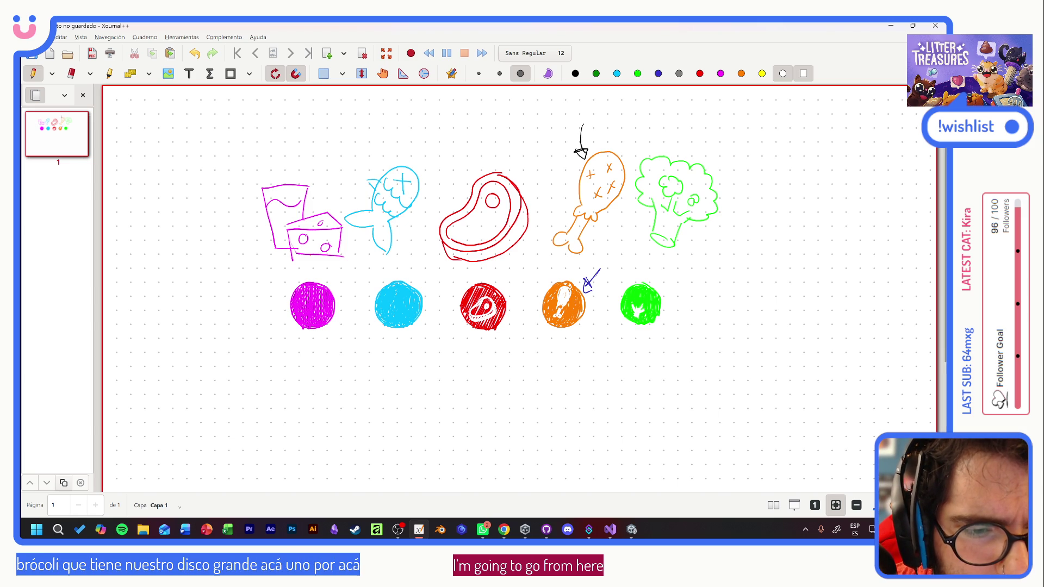
{"action": "left_click_drag", "start_coordinate": [626, 301], "coordinate": [651, 297]}
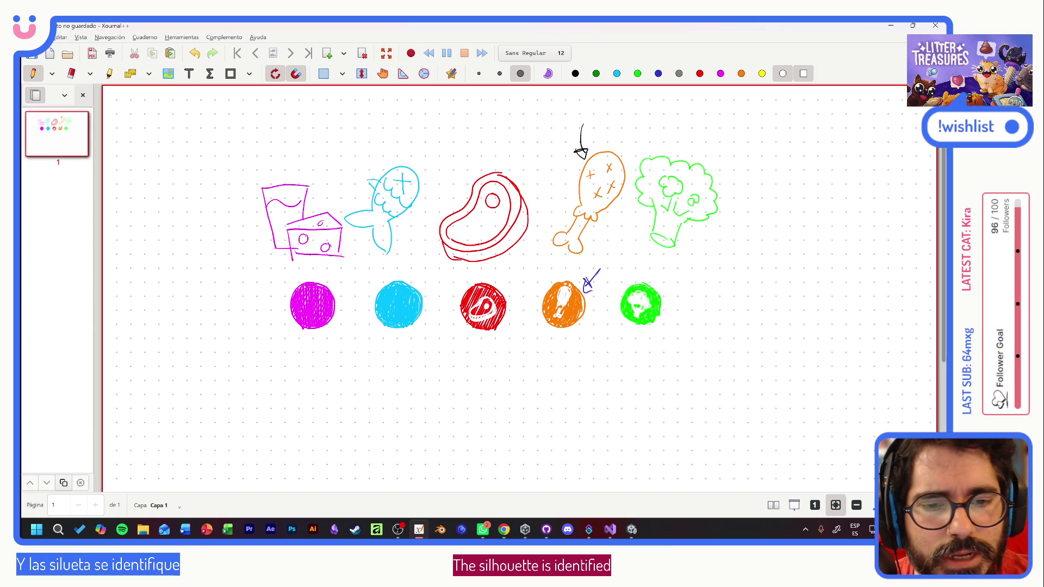
- Draw a white fish in the cyan badge and screenshot the food drawings with the Snipping Tool
{"action": "left_click_drag", "start_coordinate": [391, 314], "coordinate": [408, 301]}
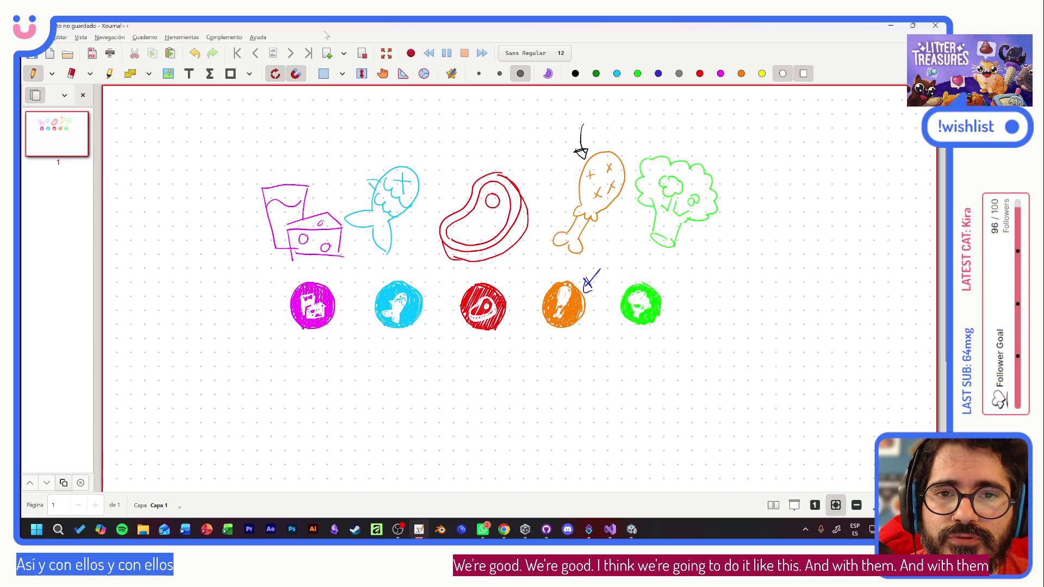
{"action": "key", "text": "super+shift+s"}
{"action": "mouse_move", "coordinate": [256, 129]}
{"action": "left_mouse_down"}
{"action": "mouse_move", "coordinate": [689, 349]}
{"action": "mouse_move", "coordinate": [736, 350]}
{"action": "left_mouse_up"}
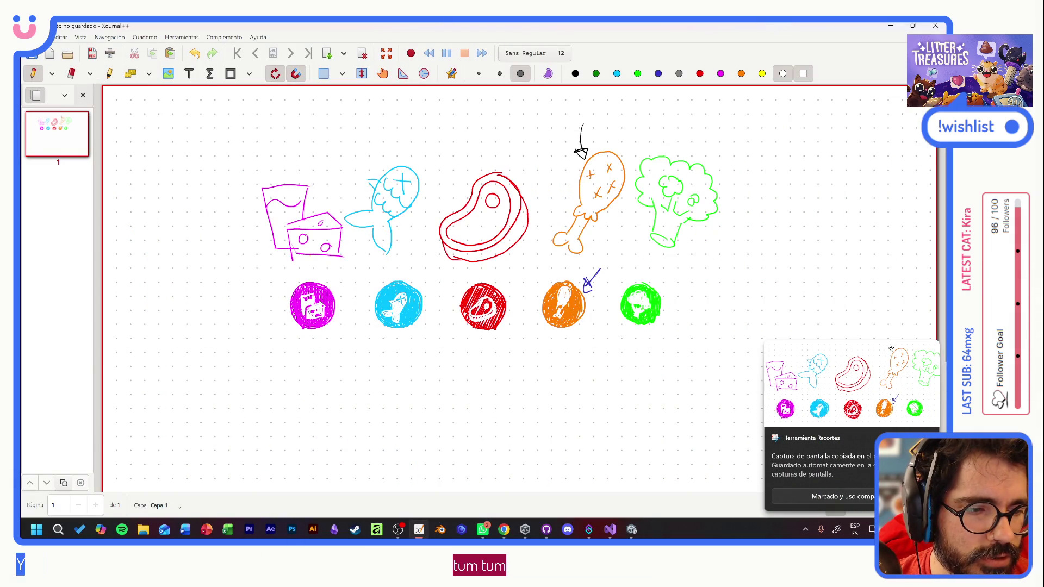
- Cycle windows past the image search to bring the Unity editor to the front
{"action": "key", "text": "alt+Tab"}
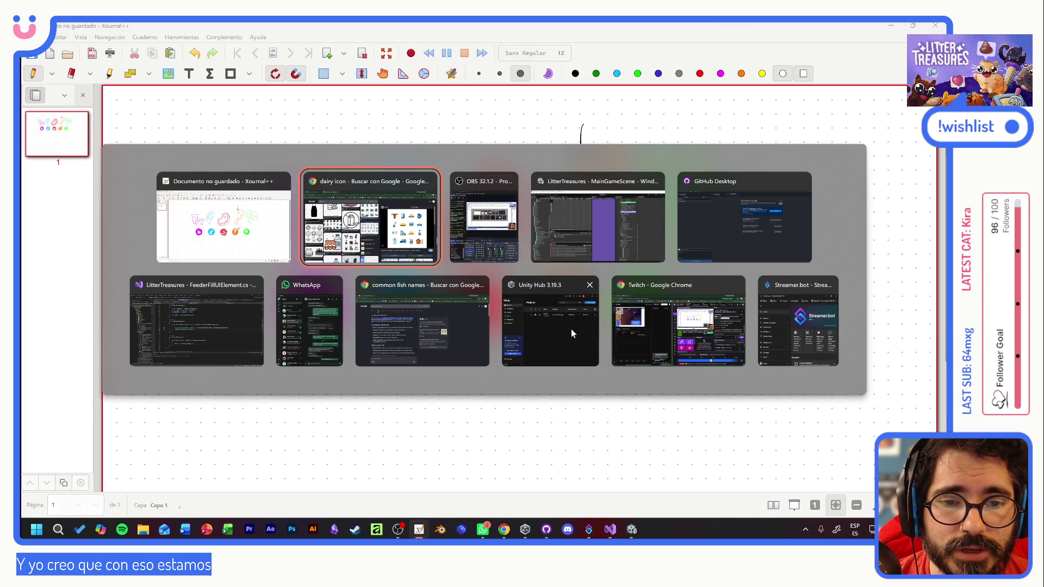
{"action": "key", "text": "alt+Tab"}
{"action": "key", "text": "Tab"}
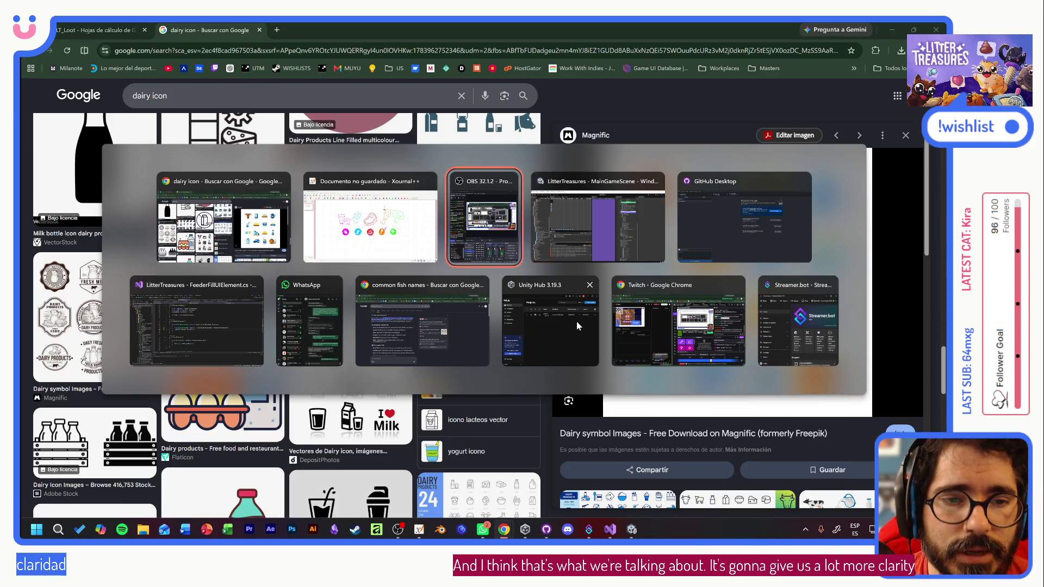
{"action": "key", "text": "Tab"}
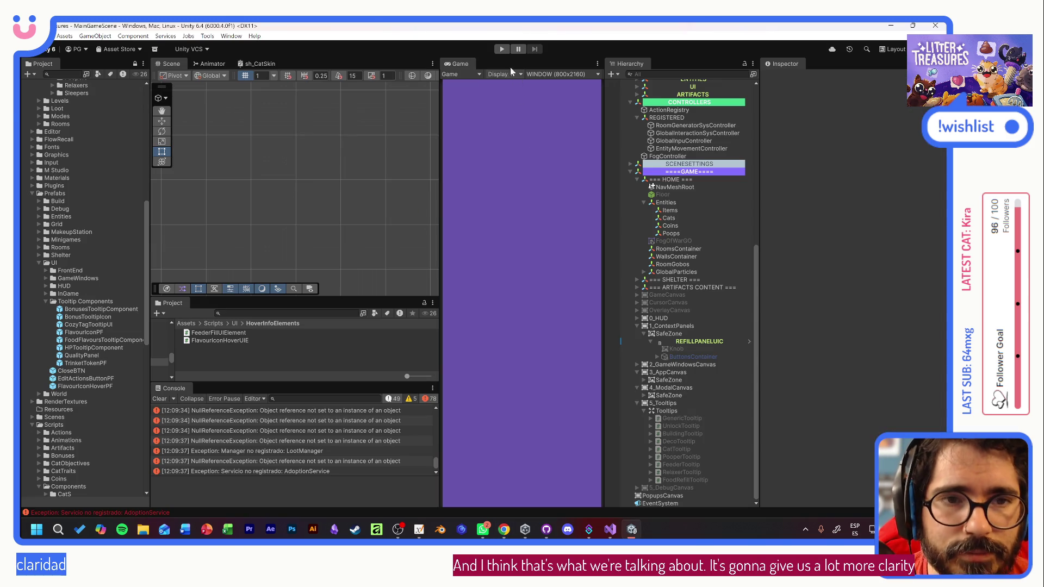
- Run a new game, choose Olivia in the shelter, adopt her and confirm the name Jenny
{"action": "left_click", "coordinate": [503, 49]}
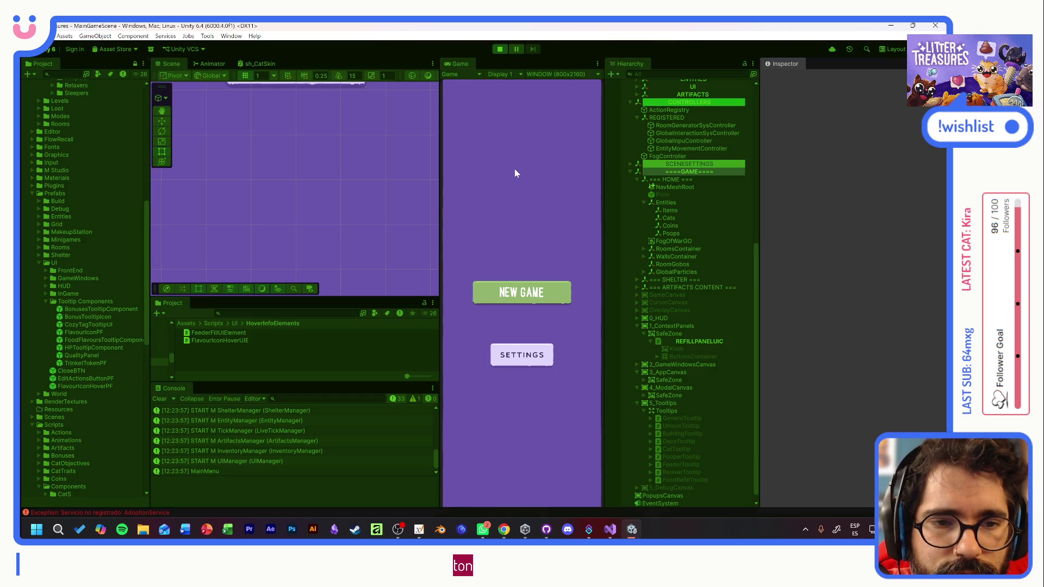
{"action": "left_click", "coordinate": [513, 290]}
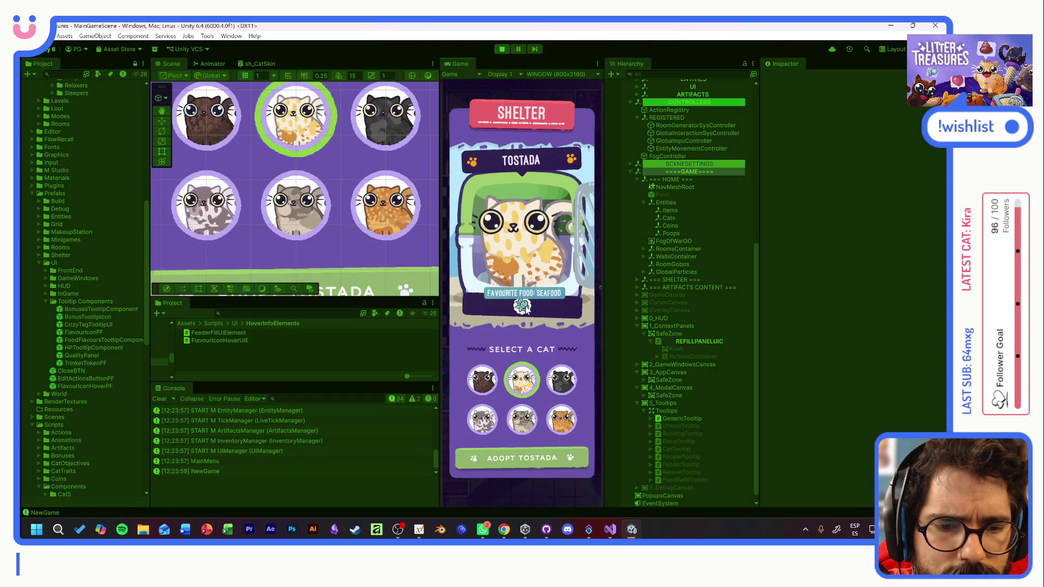
{"action": "mouse_move", "coordinate": [521, 307]}
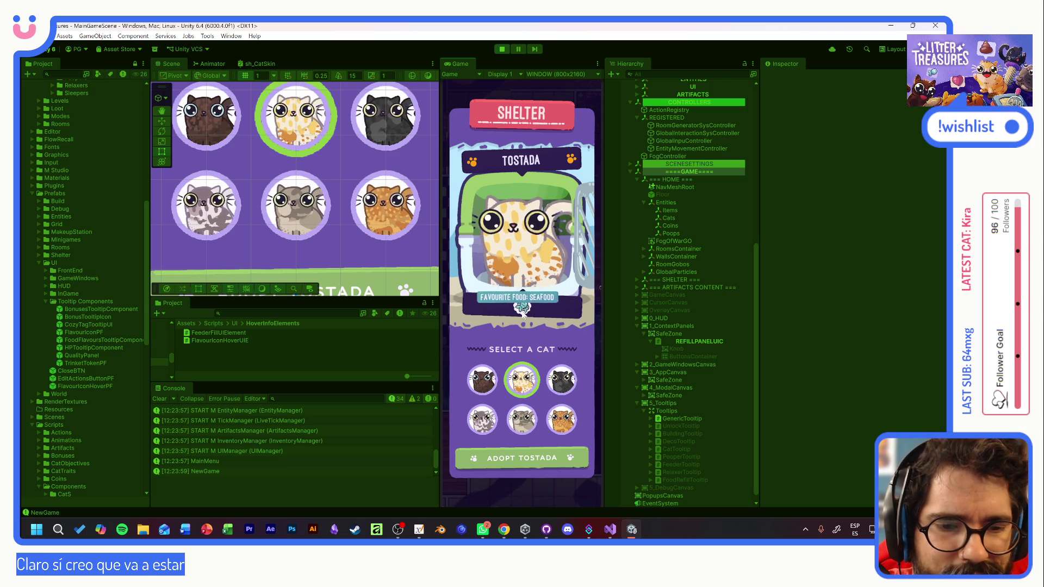
{"action": "key", "text": "Left"}
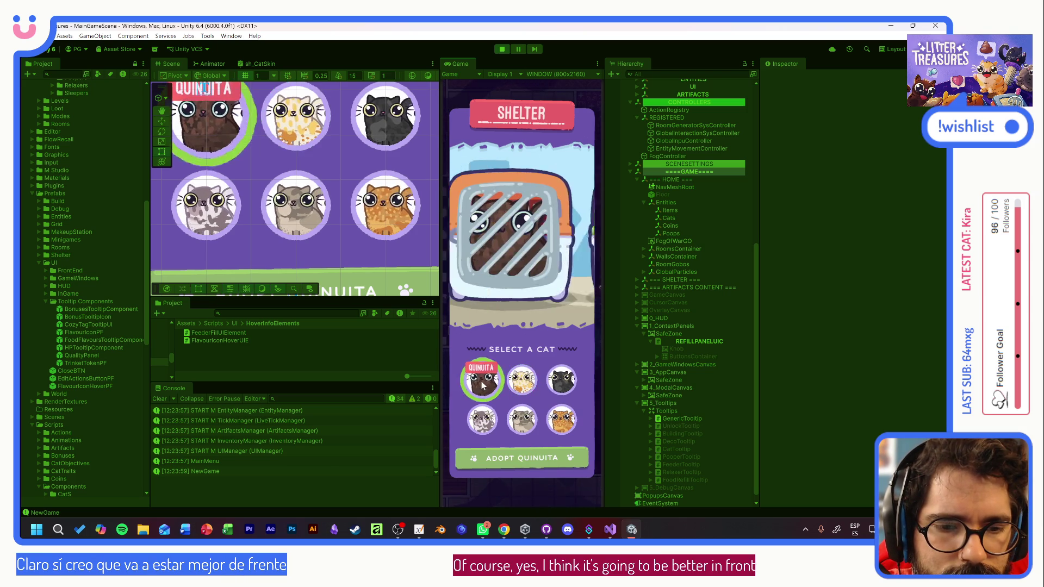
{"action": "key", "text": "Right"}
{"action": "key", "text": "Right"}
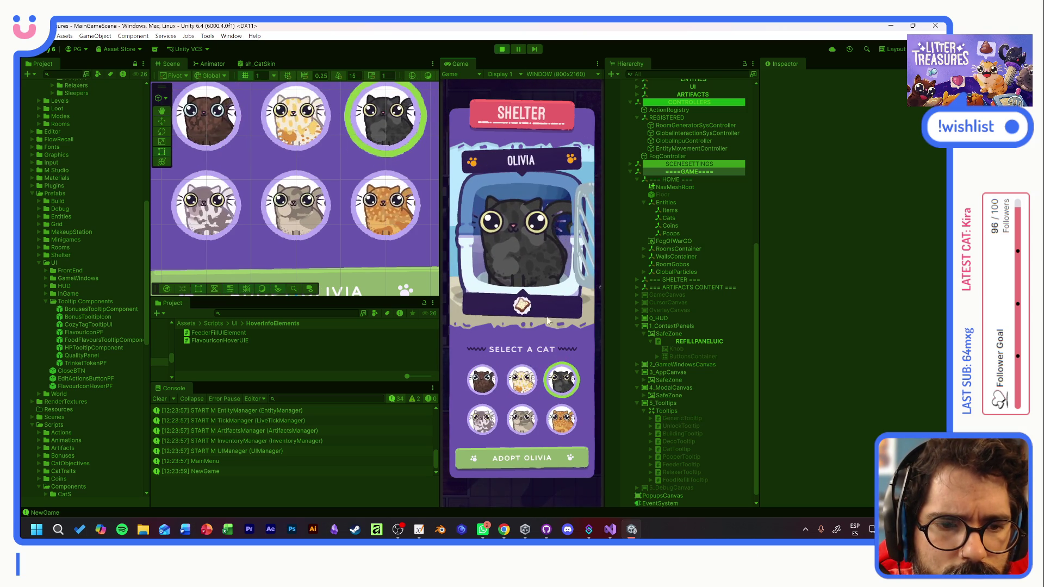
{"action": "left_click", "coordinate": [535, 451]}
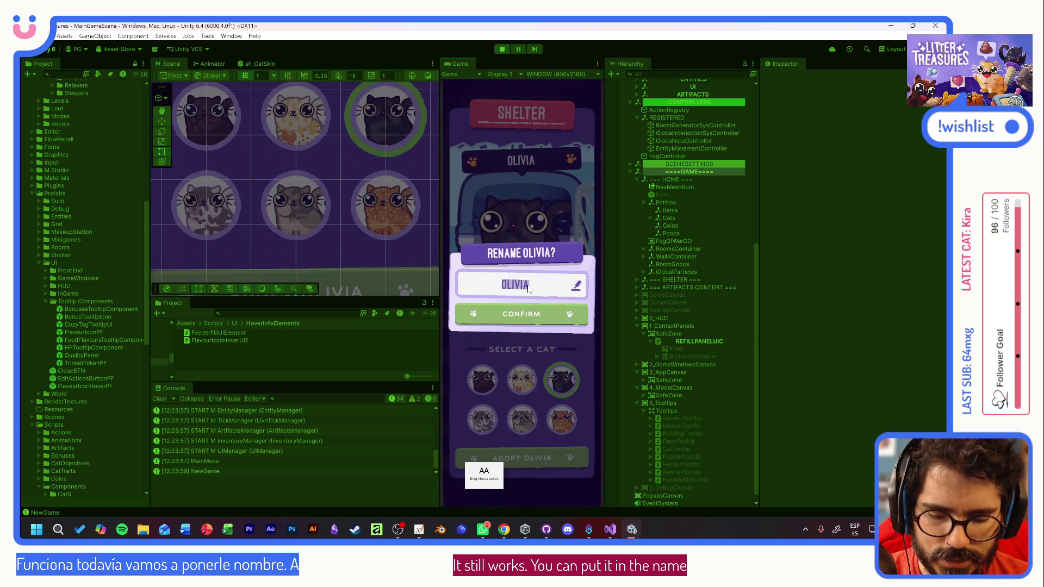
{"action": "type", "text": "Jenny"}
{"action": "left_click", "coordinate": [520, 316]}
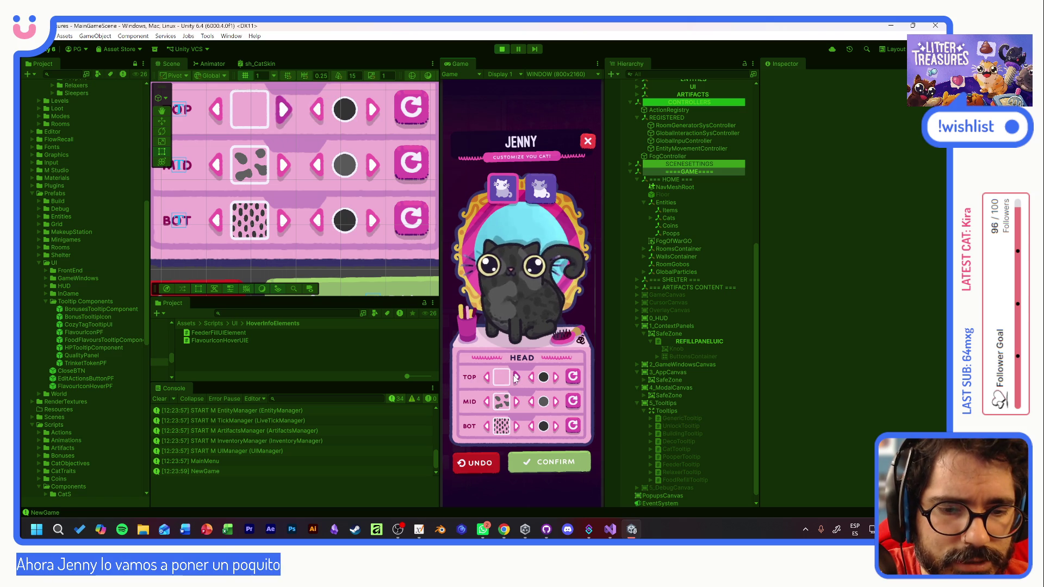
- Give the top of Jenny's head a dotted pattern in orange and confirm to place her in the room
{"action": "left_click", "coordinate": [515, 377]}
{"action": "left_click", "coordinate": [555, 376]}
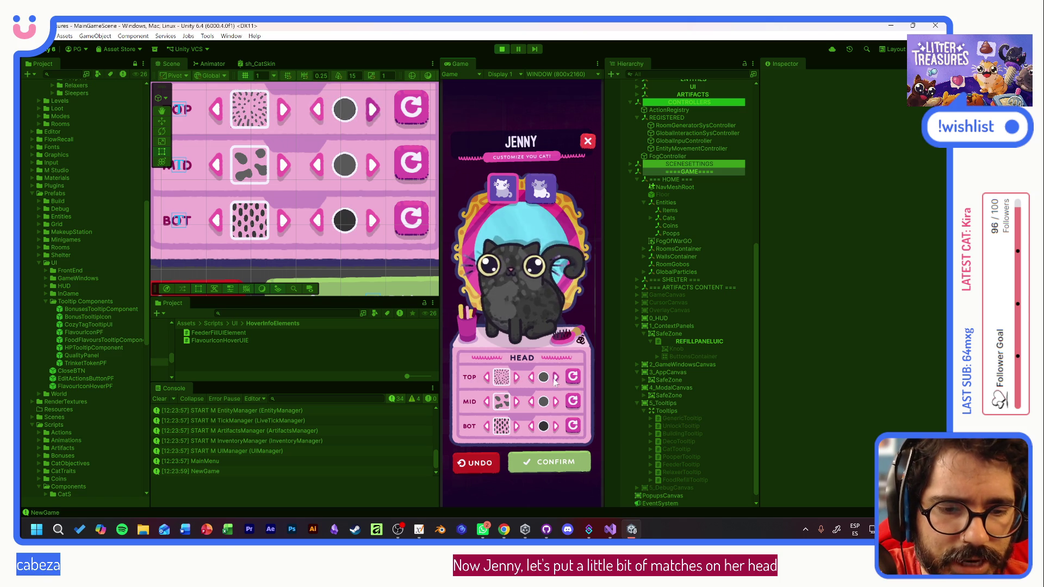
{"action": "left_click", "coordinate": [555, 377]}
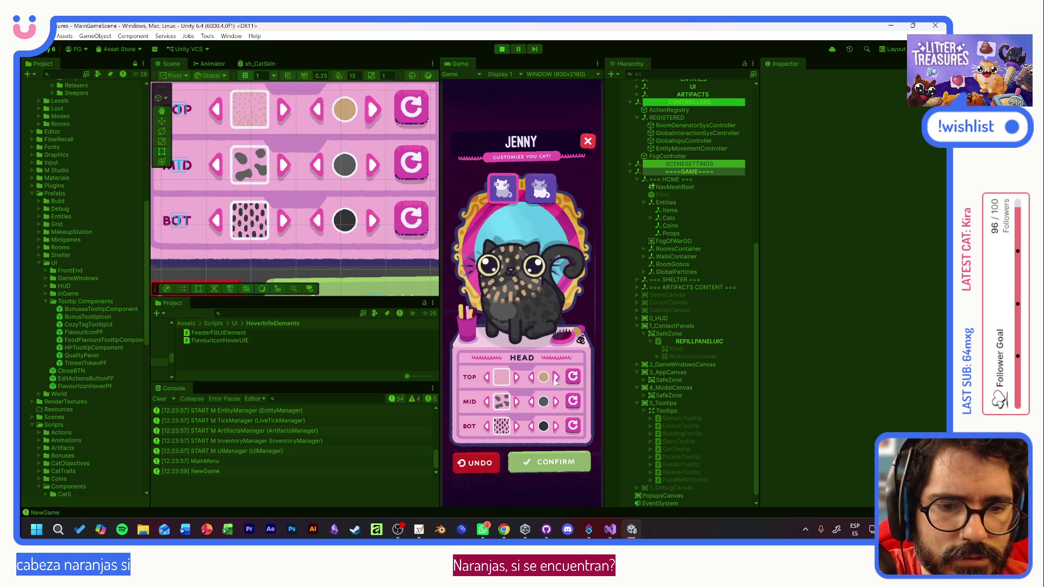
{"action": "left_click", "coordinate": [555, 376]}
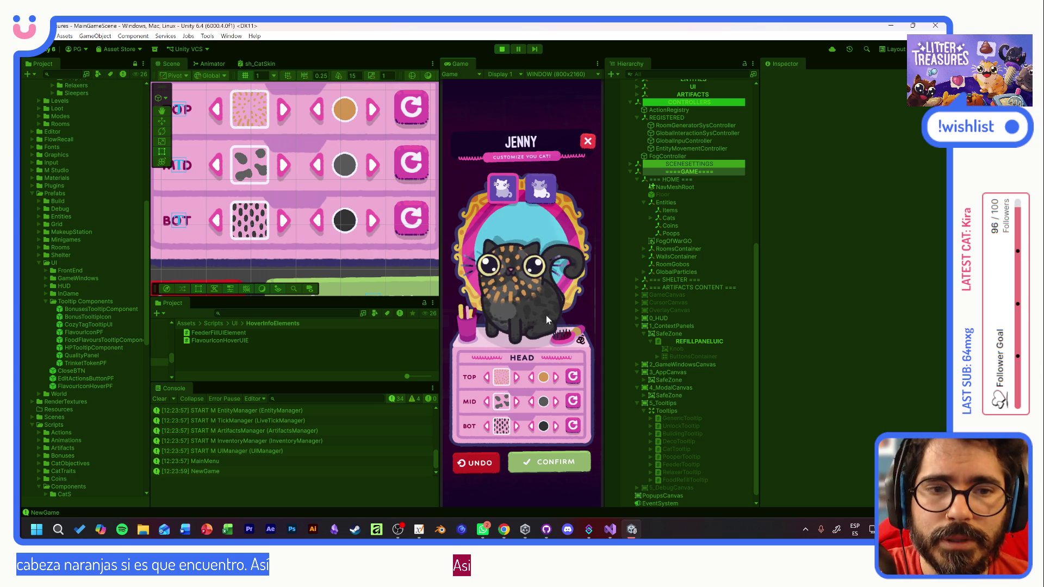
{"action": "left_click", "coordinate": [535, 463]}
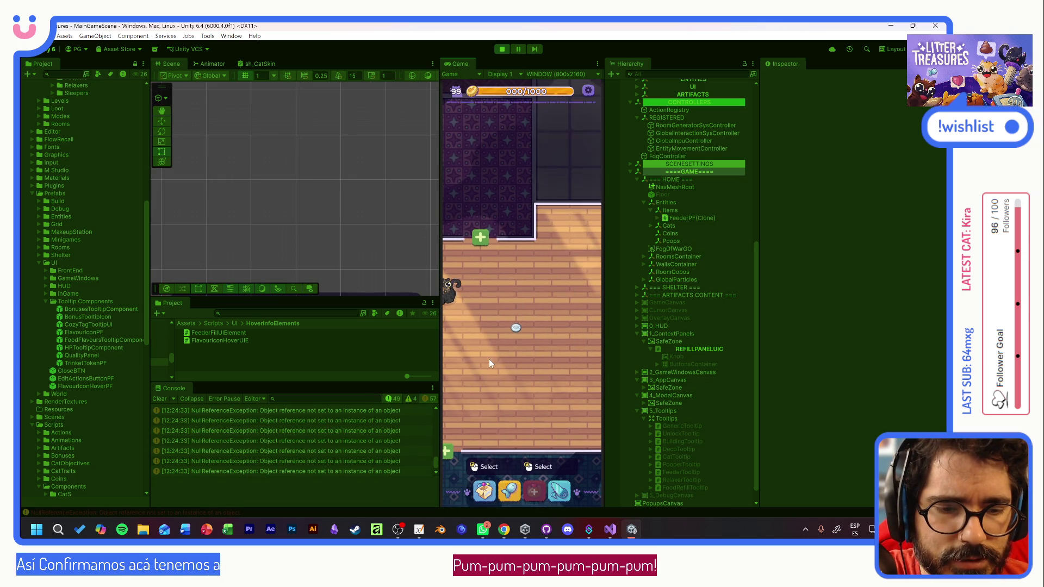
- Select the feeder bowl, choose Refill Food and fill it with broccoli
{"action": "left_click", "coordinate": [510, 335]}
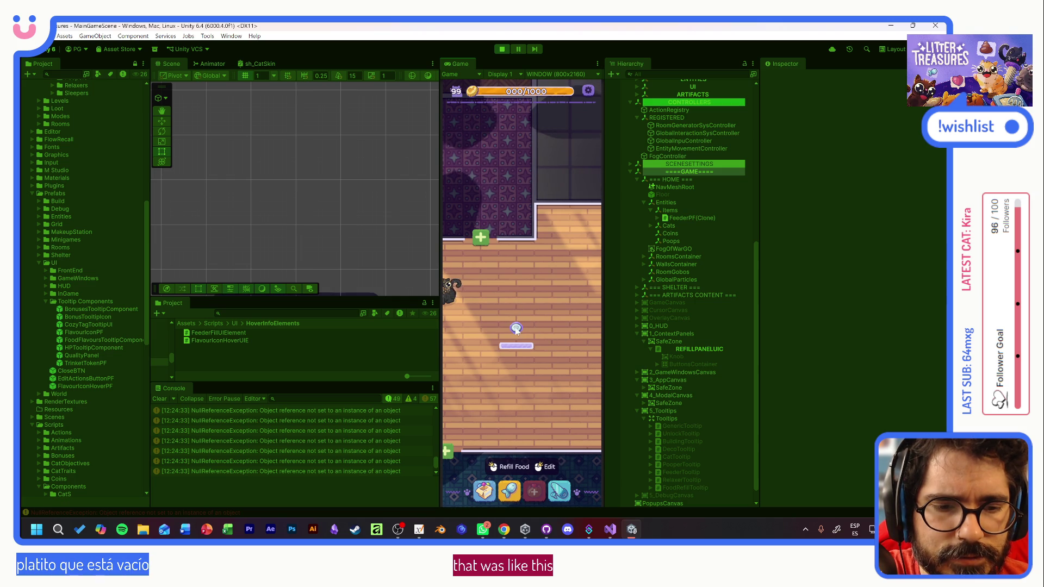
{"action": "left_click", "coordinate": [516, 328]}
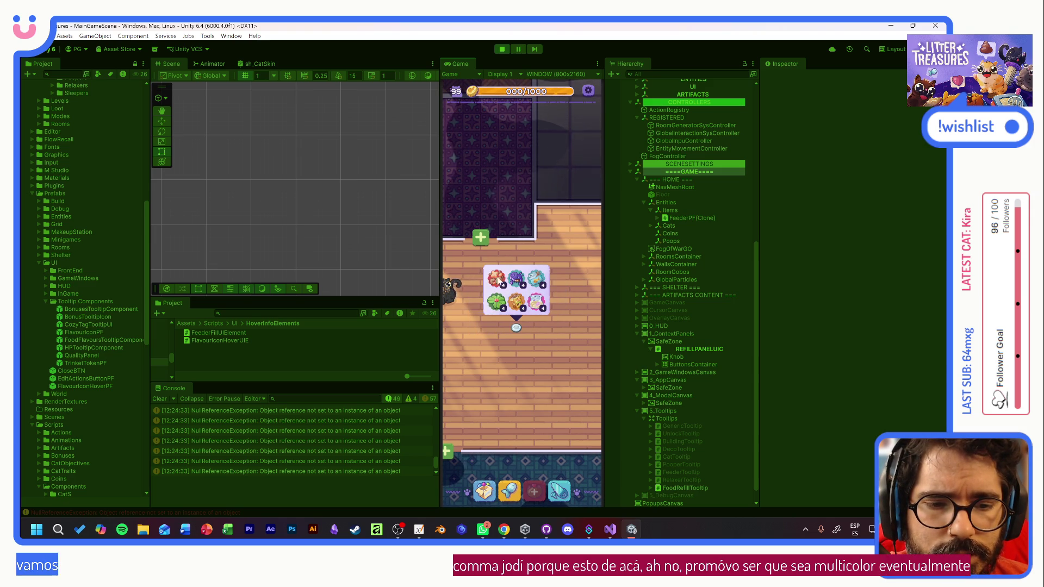
{"action": "left_click", "coordinate": [497, 301]}
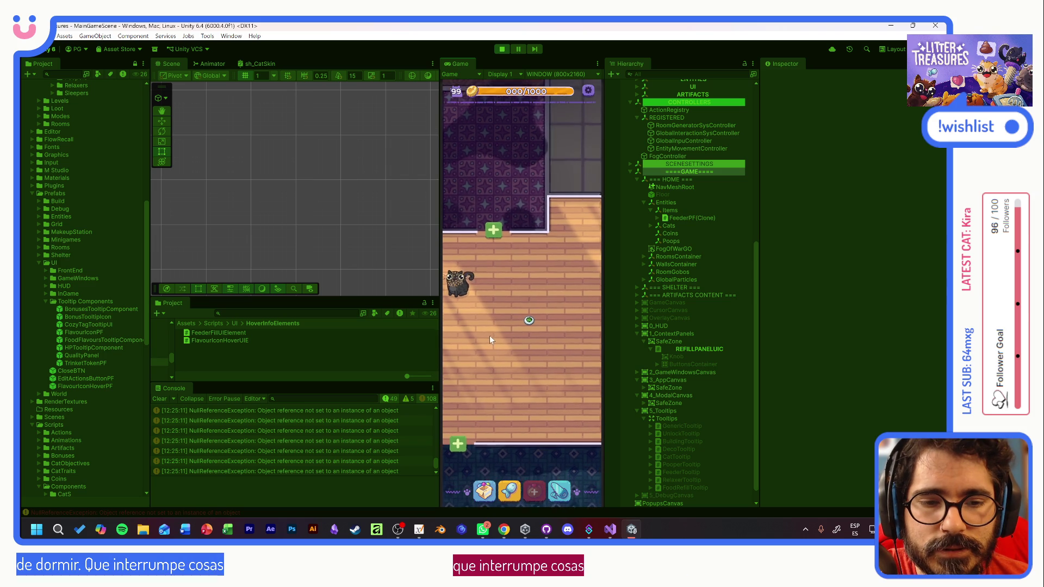
- Pan the Game view around the cat, then stop the running game
{"action": "left_click_drag", "start_coordinate": [491, 348], "coordinate": [518, 353]}
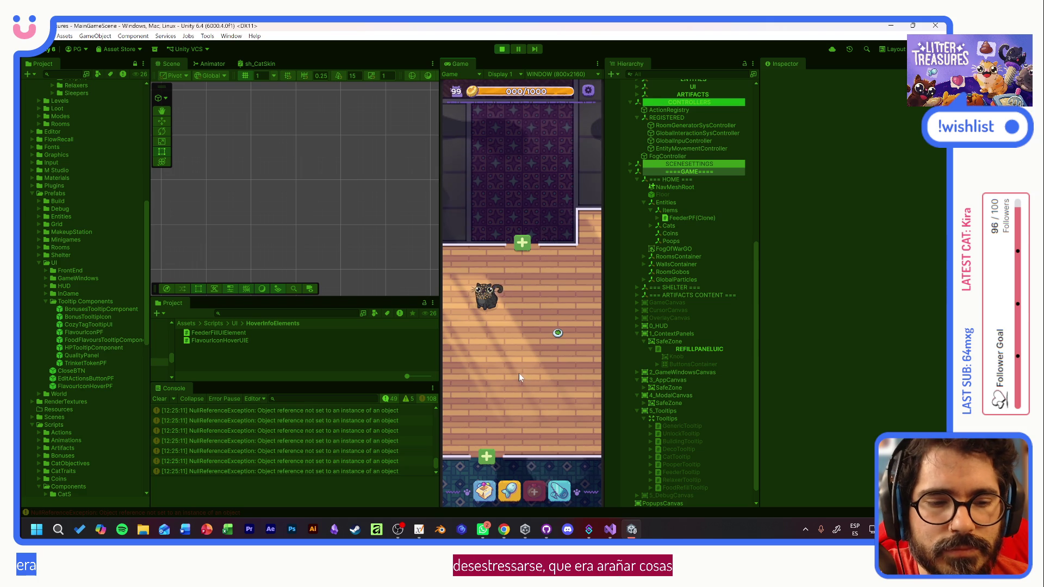
{"action": "mouse_move", "coordinate": [516, 372]}
{"action": "left_mouse_down"}
{"action": "mouse_move", "coordinate": [461, 375]}
{"action": "mouse_move", "coordinate": [546, 373]}
{"action": "left_mouse_up"}
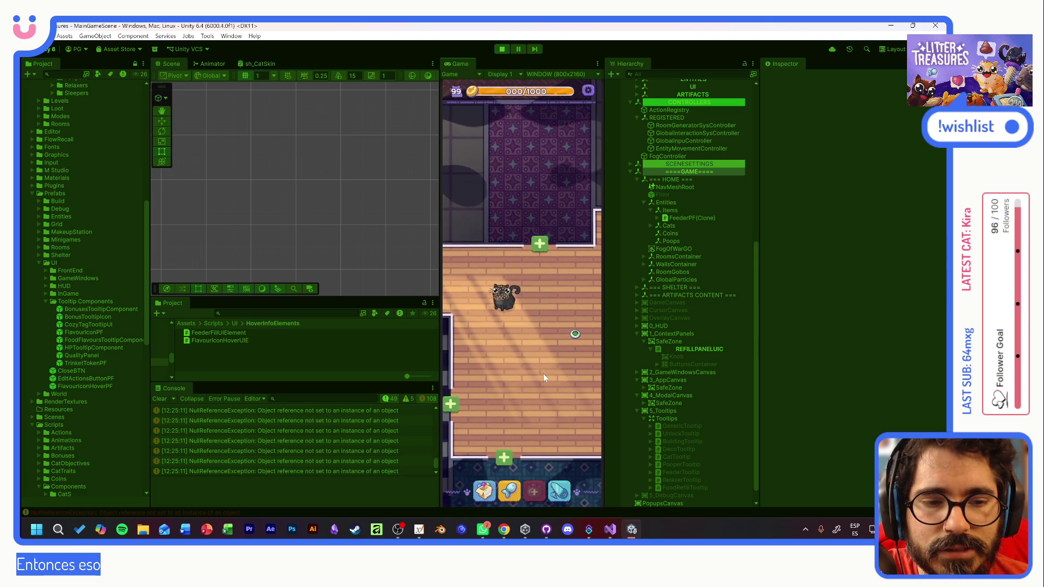
{"action": "left_click_drag", "start_coordinate": [544, 374], "coordinate": [543, 360]}
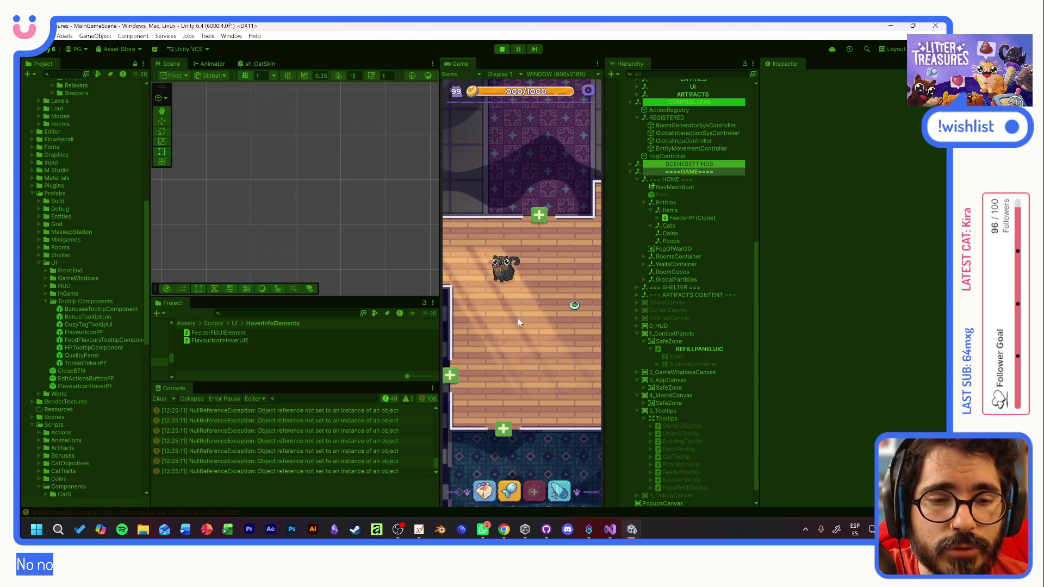
{"action": "mouse_move", "coordinate": [504, 297]}
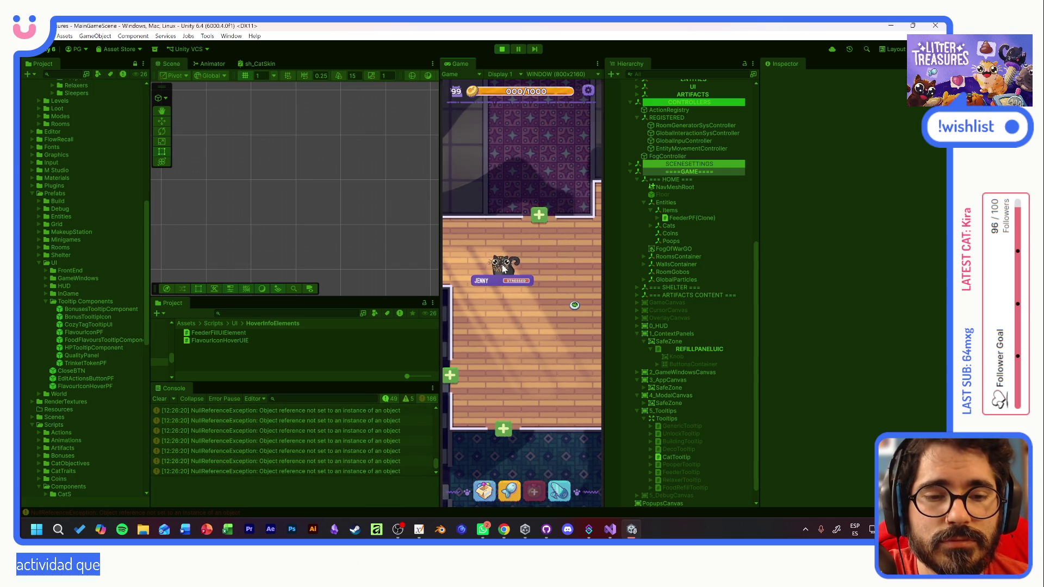
{"action": "scroll", "coordinate": [503, 271], "scroll_direction": "up", "scroll_amount": 2}
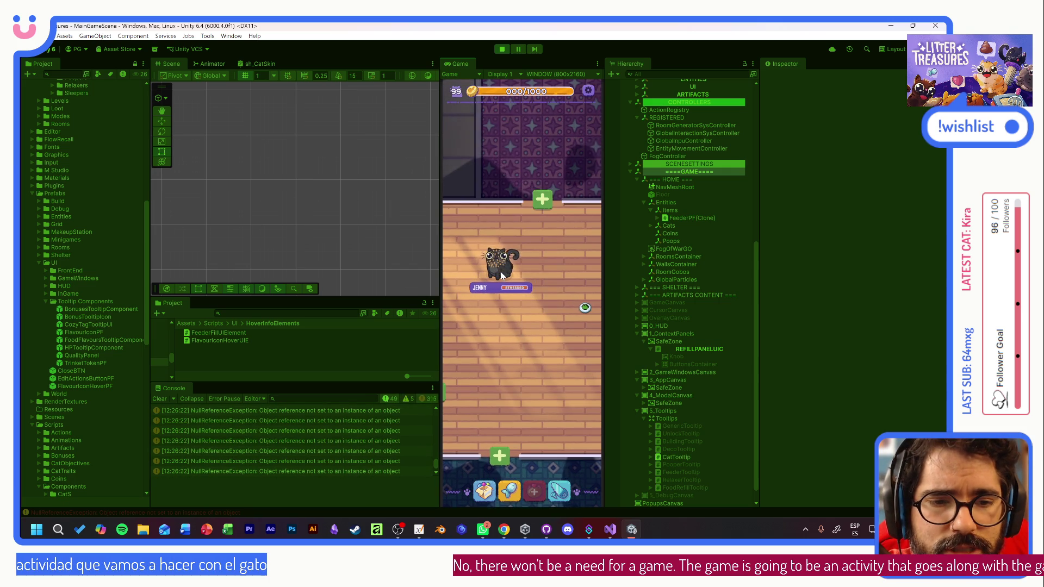
{"action": "scroll", "coordinate": [501, 276], "scroll_direction": "down", "scroll_amount": 3}
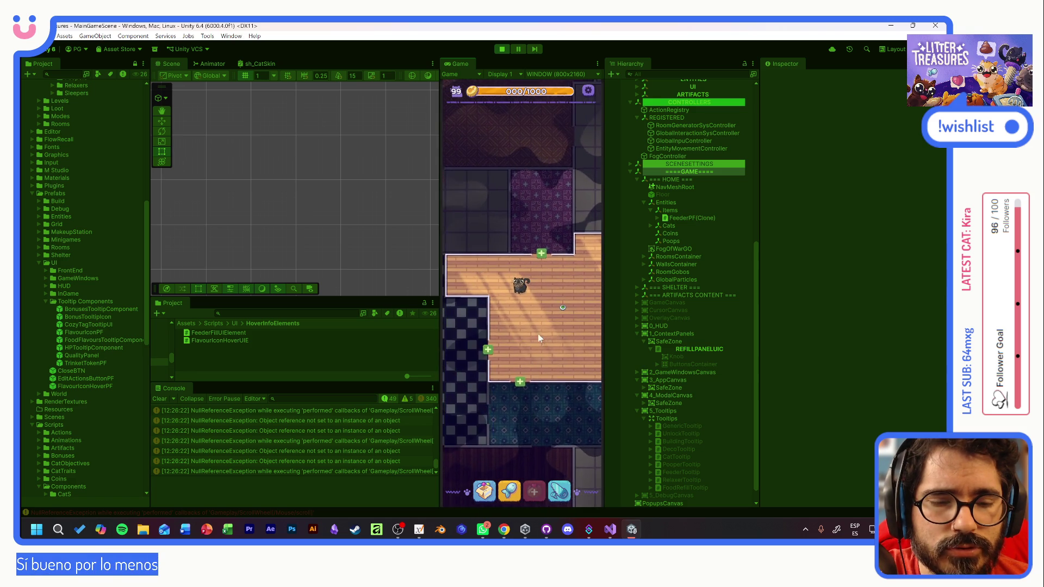
{"action": "scroll", "coordinate": [545, 335], "scroll_direction": "up", "scroll_amount": 2}
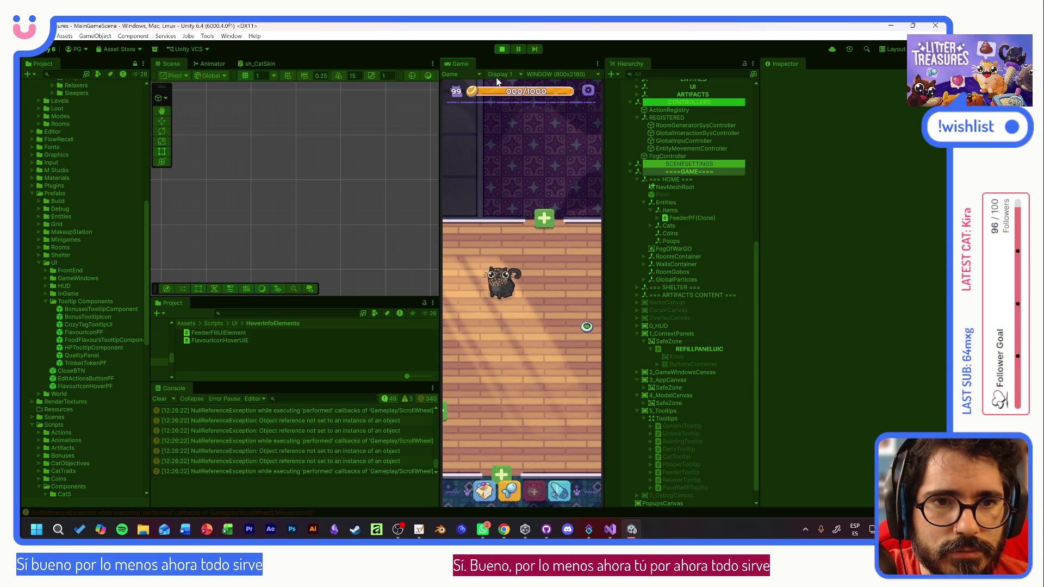
{"action": "left_click", "coordinate": [500, 50]}
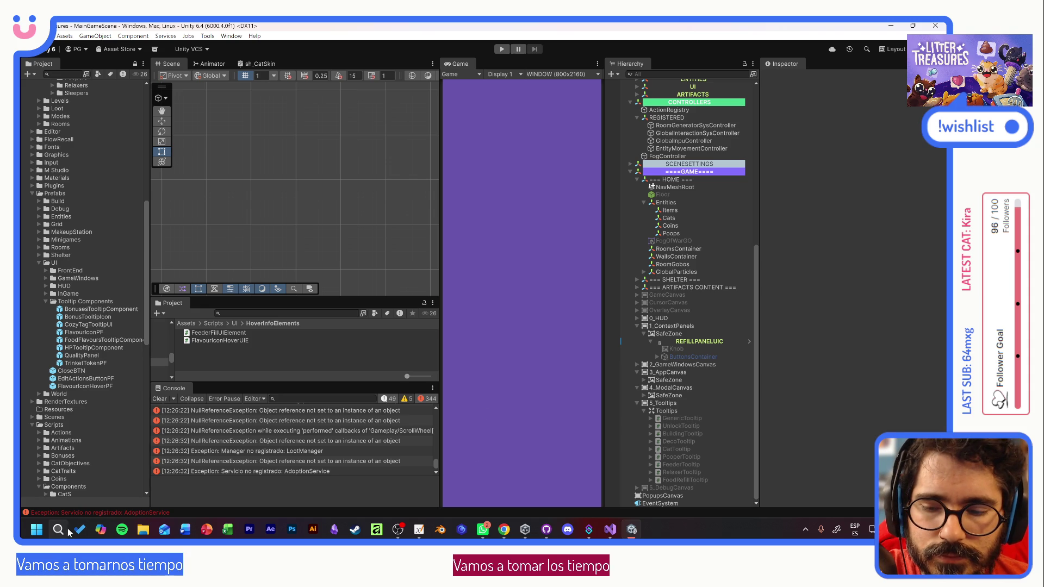
- Dismiss the Start menu, launch the Clock stopwatch and move its window aside
{"action": "left_click", "coordinate": [37, 530]}
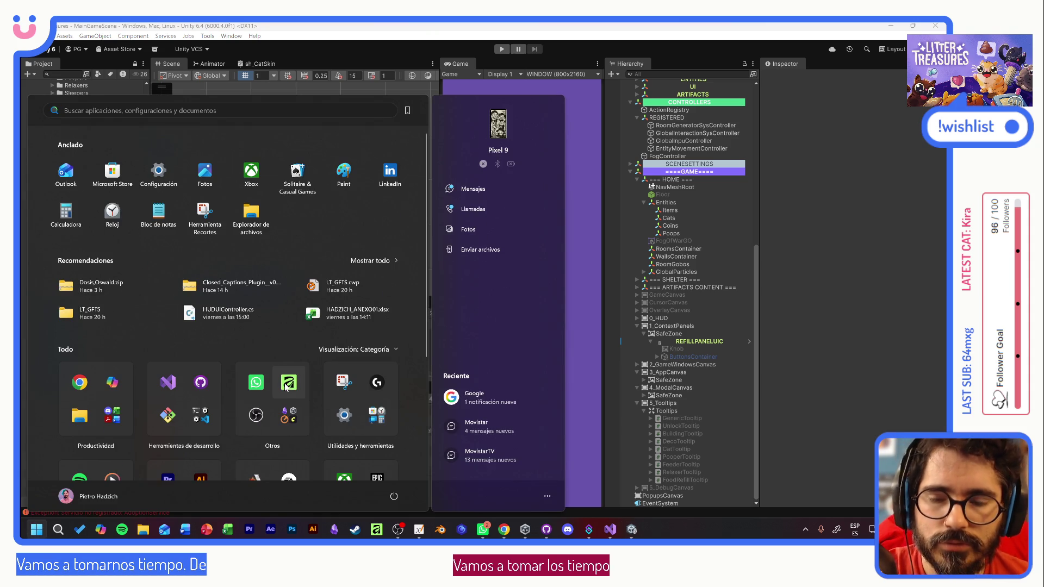
{"action": "key", "text": "Escape"}
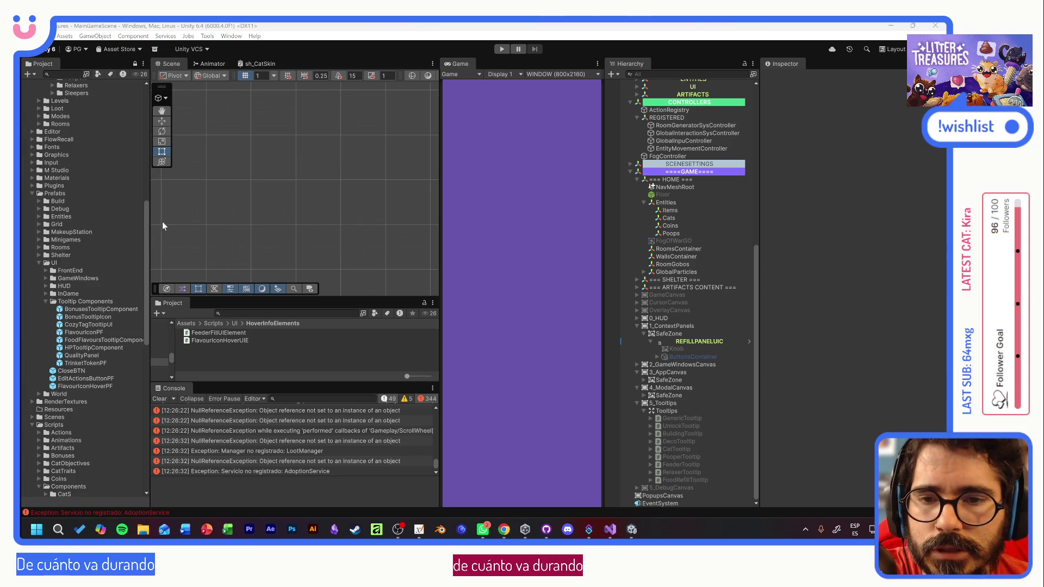
{"action": "left_click", "coordinate": [653, 529]}
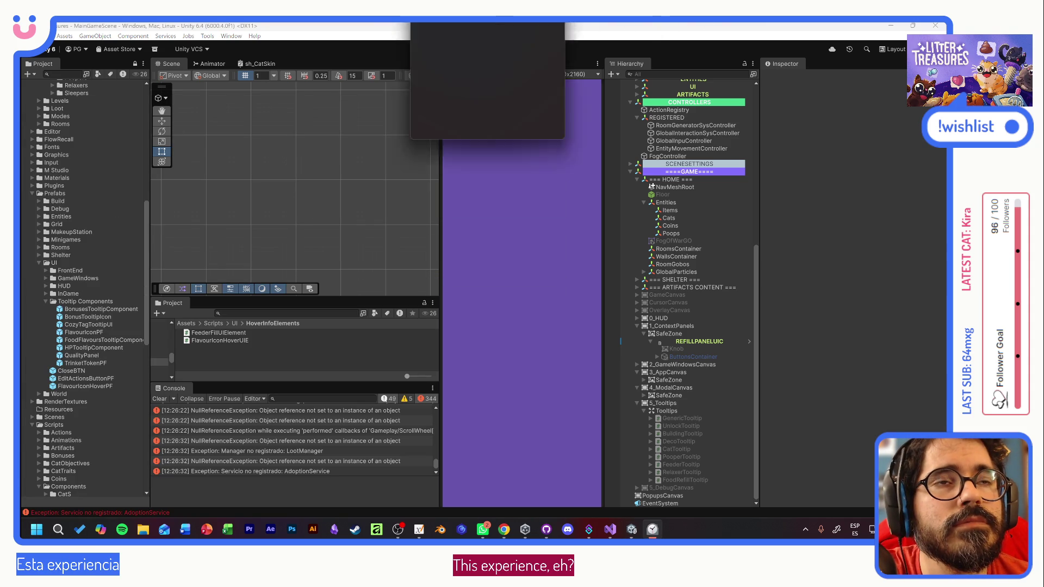
{"action": "mouse_move", "coordinate": [284, 31]}
{"action": "left_mouse_down"}
{"action": "mouse_move", "coordinate": [190, 76]}
{"action": "mouse_move", "coordinate": [208, 187]}
{"action": "mouse_move", "coordinate": [192, 140]}
{"action": "mouse_move", "coordinate": [535, 4]}
{"action": "left_mouse_up"}
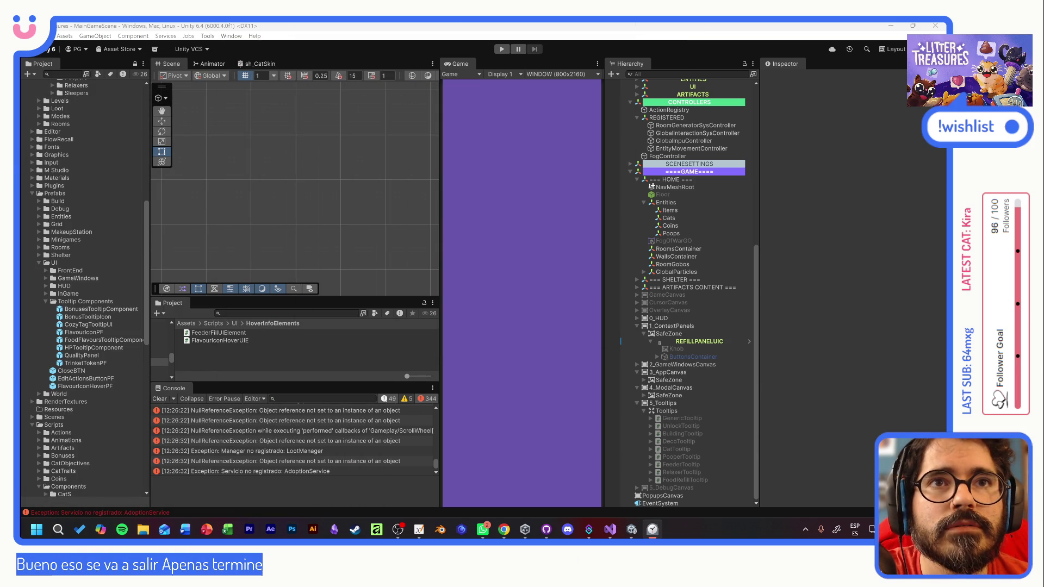
- Enter Play mode and start a NEW GAME from the main menu
{"action": "left_click", "coordinate": [502, 49]}
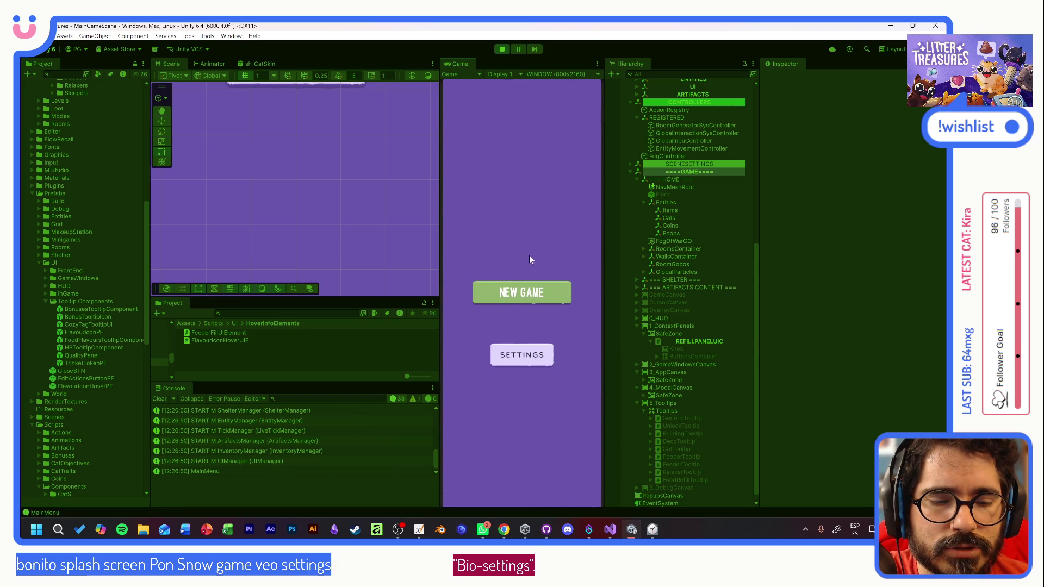
{"action": "left_click", "coordinate": [515, 295]}
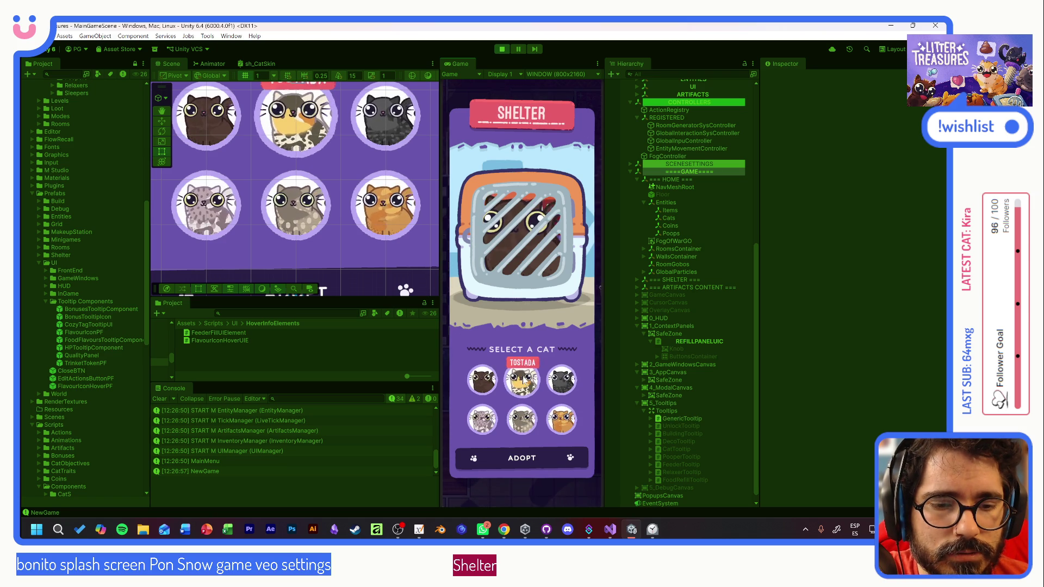
- Preview shelter cats Tostada, Olivia, Legolas, Quinuita, Muymuy and Benito
{"action": "left_click", "coordinate": [523, 382]}
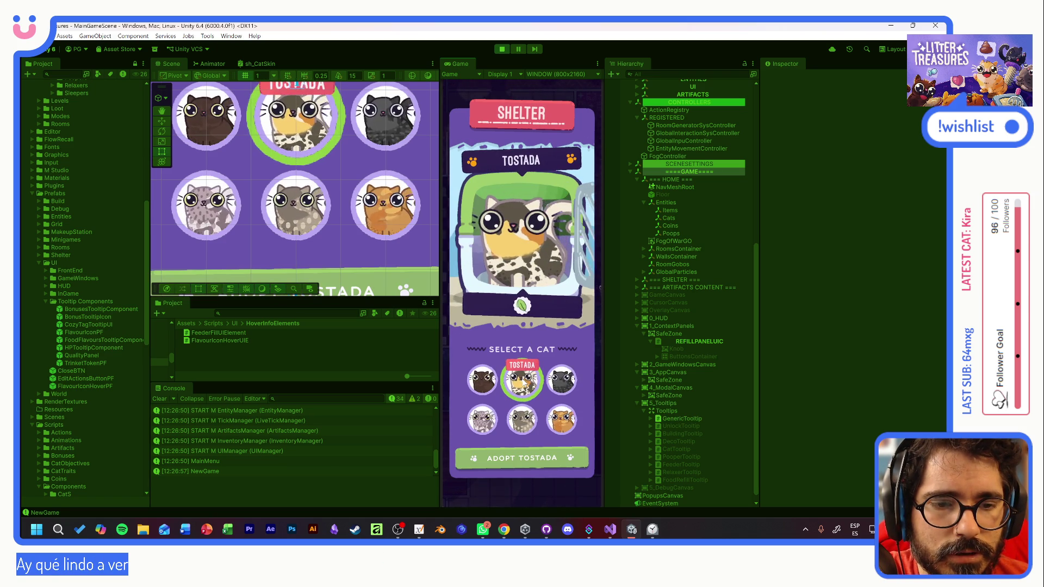
{"action": "left_click", "coordinate": [559, 382]}
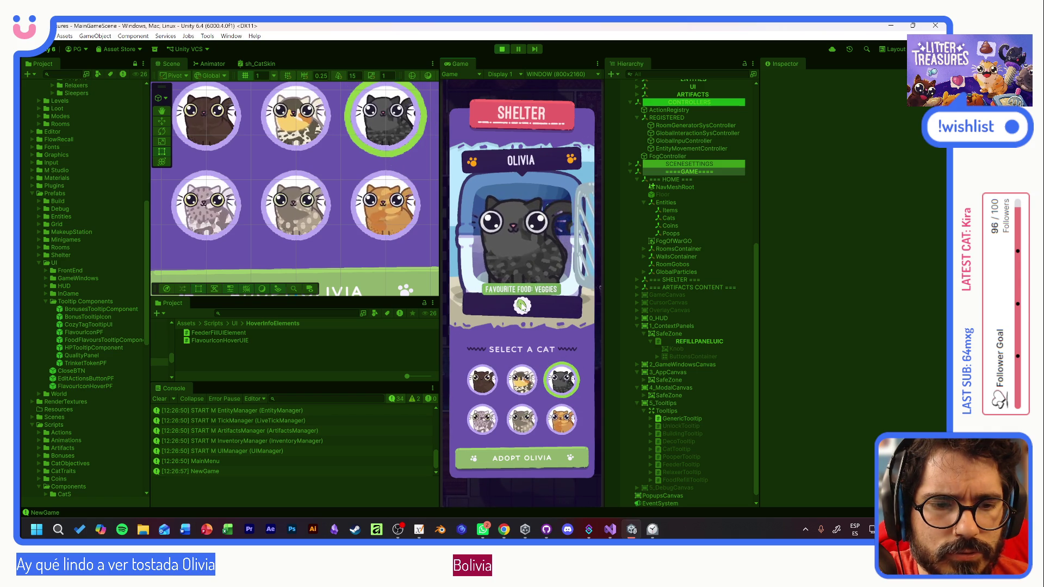
{"action": "left_click", "coordinate": [482, 419]}
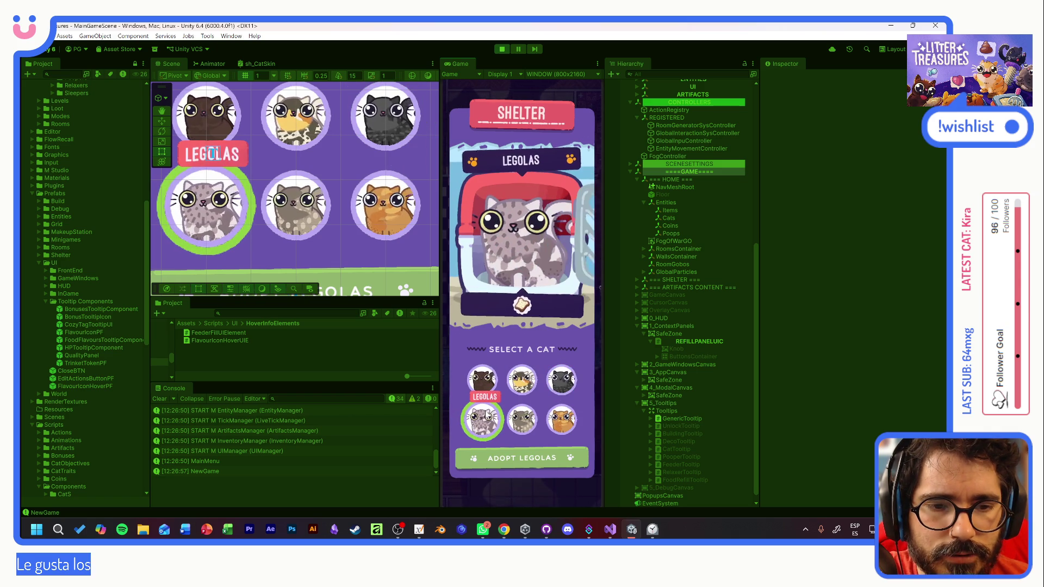
{"action": "mouse_move", "coordinate": [521, 308]}
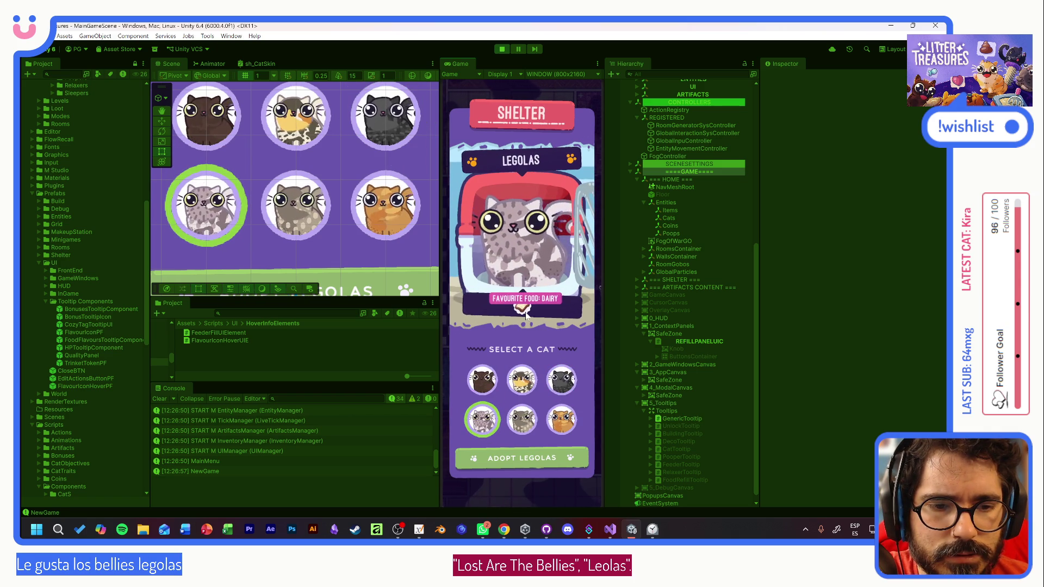
{"action": "left_click", "coordinate": [483, 378]}
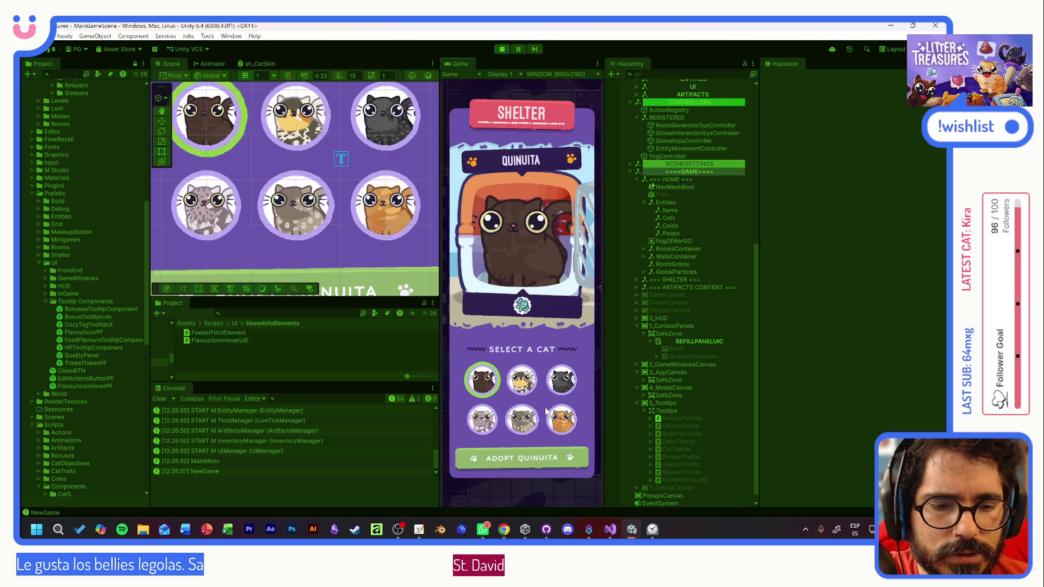
{"action": "left_click", "coordinate": [562, 419]}
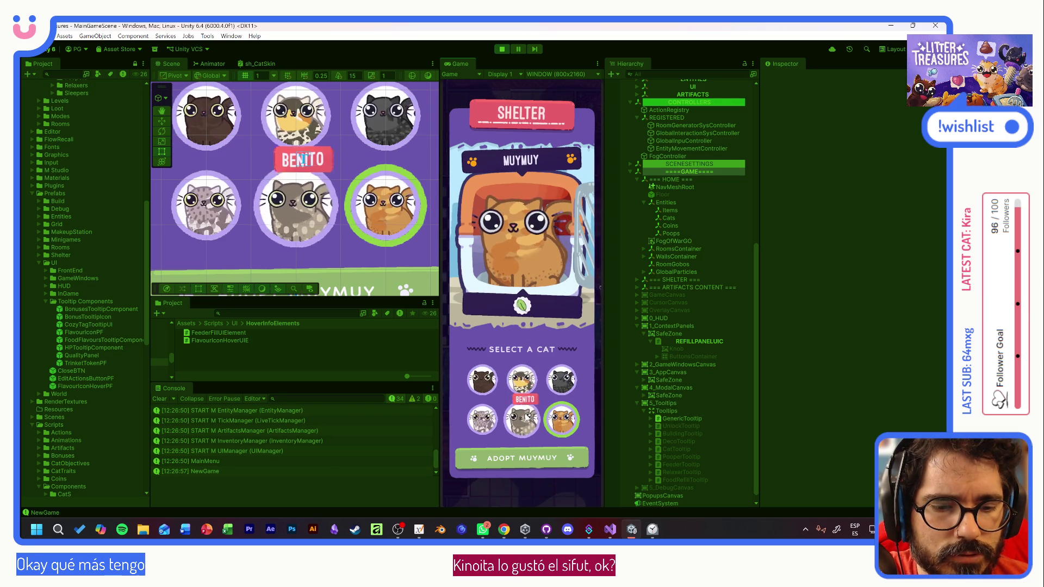
{"action": "left_click", "coordinate": [522, 419]}
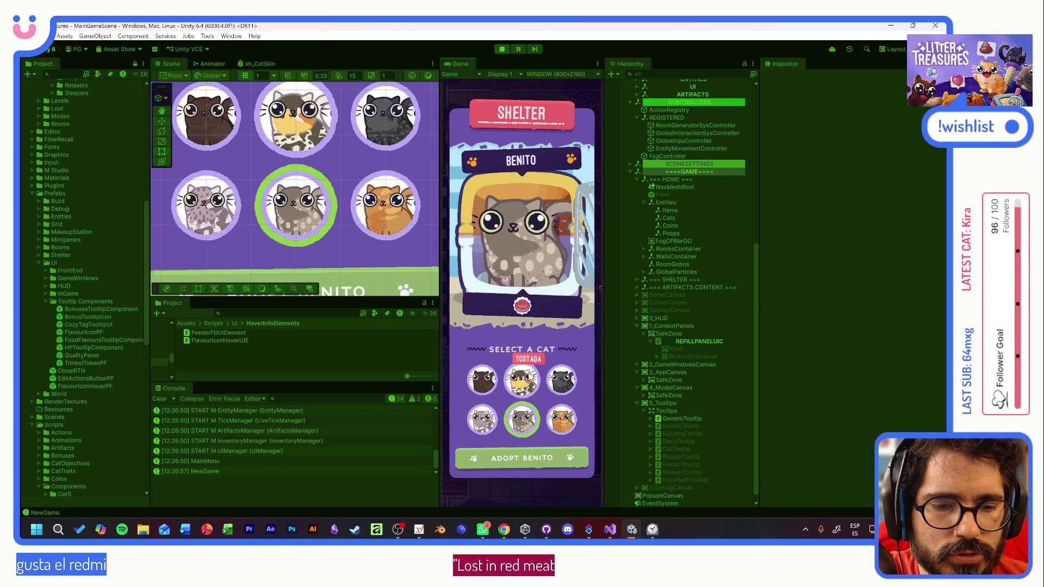
- Compare Olivia once more, settle on Benito and adopt him
{"action": "left_click", "coordinate": [561, 379]}
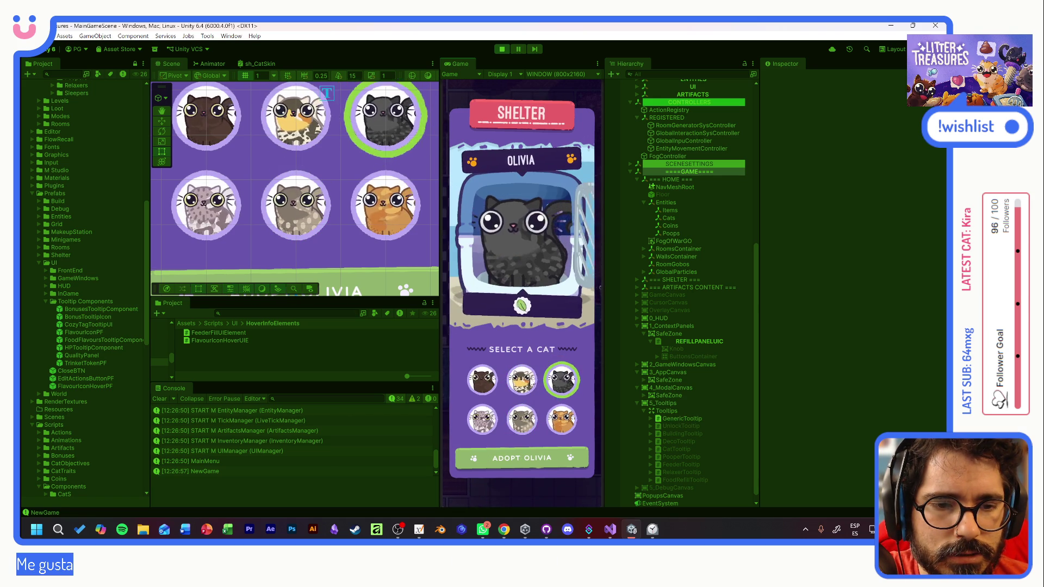
{"action": "left_click", "coordinate": [481, 379]}
{"action": "left_click", "coordinate": [522, 420]}
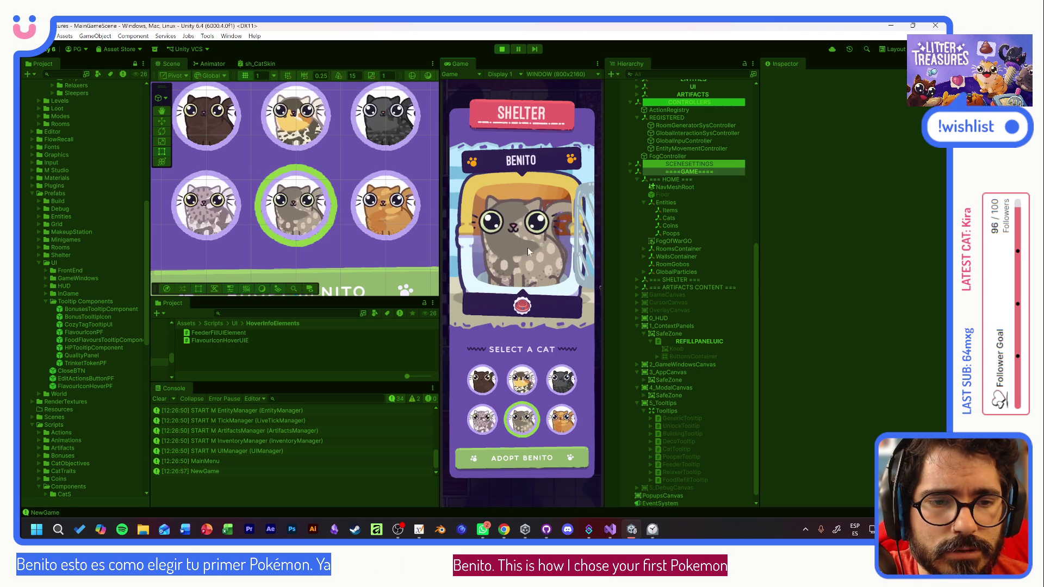
{"action": "left_click", "coordinate": [540, 458]}
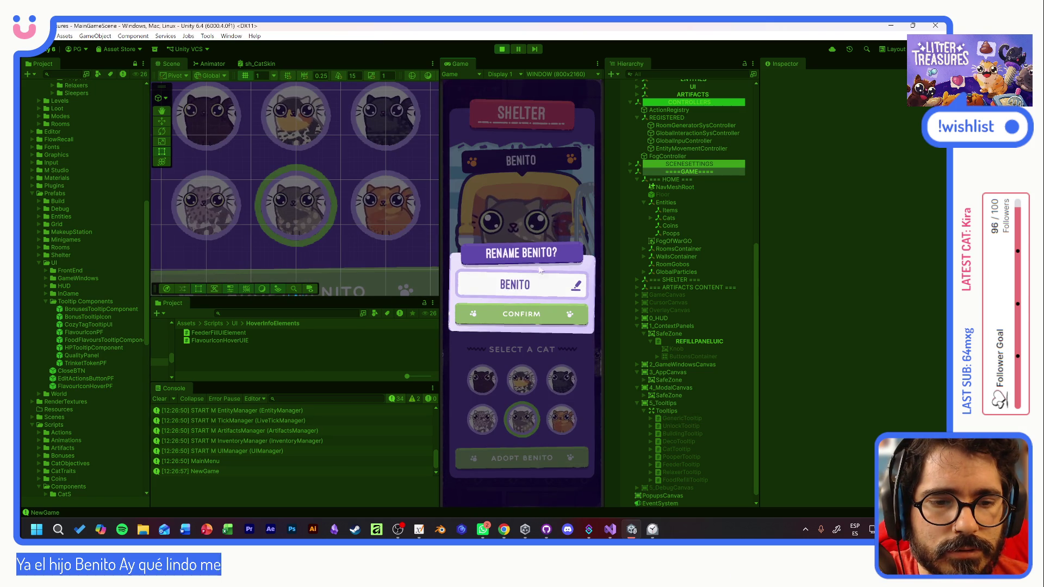
- Confirm the name Benito unchanged in the rename dialog
{"action": "left_click", "coordinate": [522, 316]}
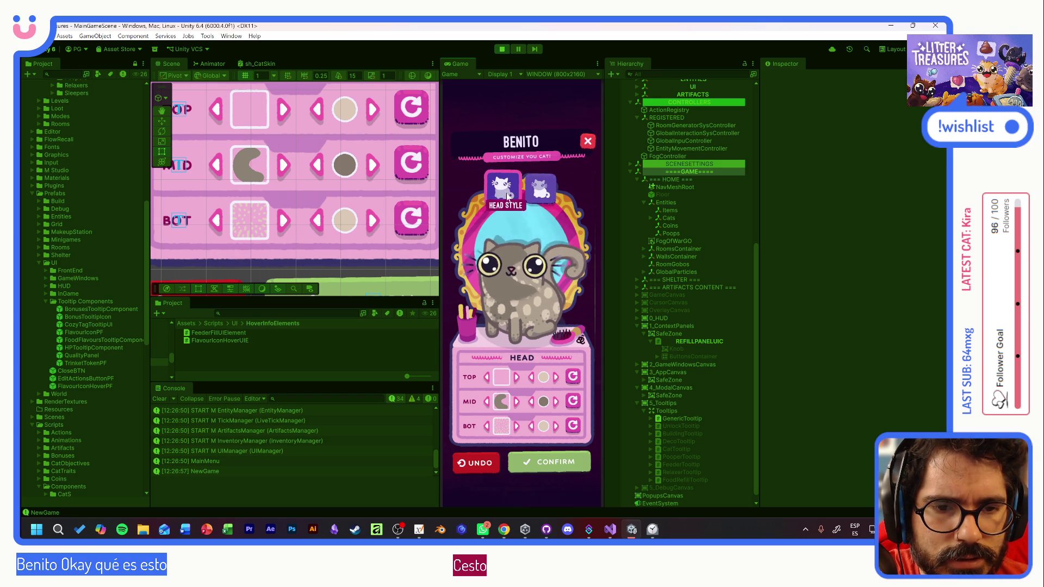
- Give Benito a rotated orange top head pattern and a dark brown speckled middle pattern
{"action": "left_click", "coordinate": [517, 376]}
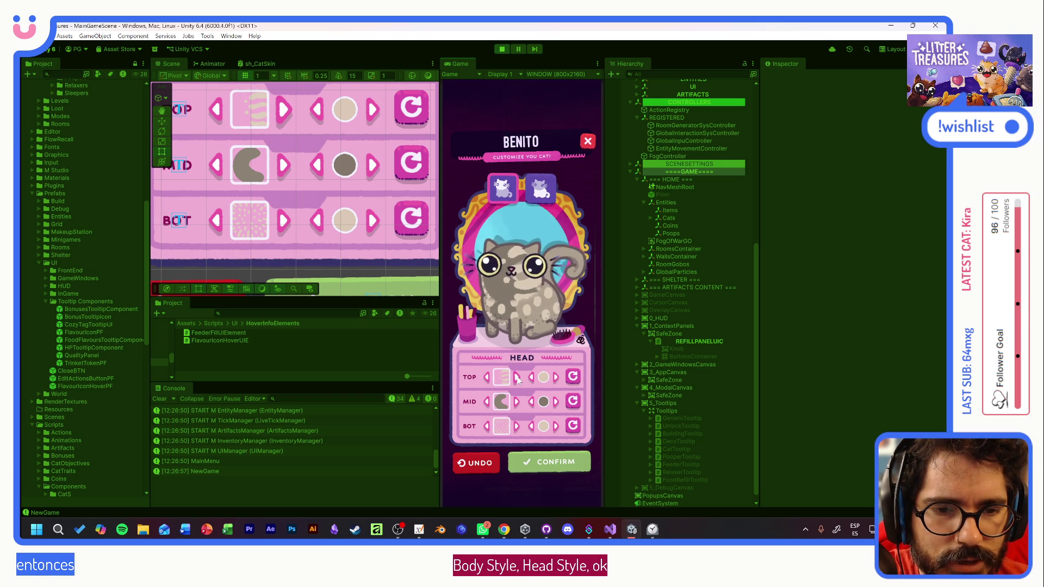
{"action": "left_click", "coordinate": [555, 377]}
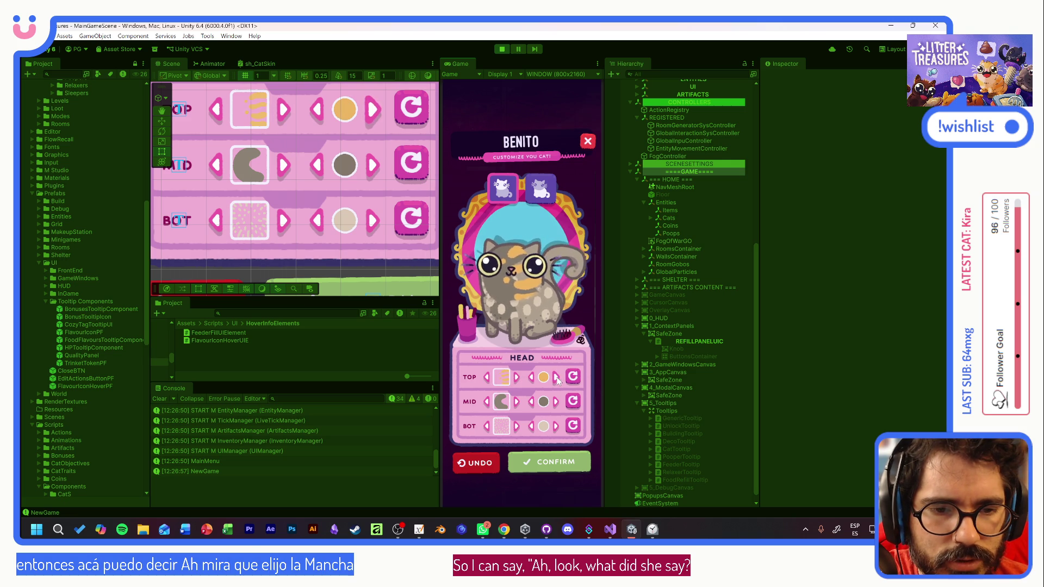
{"action": "left_click", "coordinate": [576, 381]}
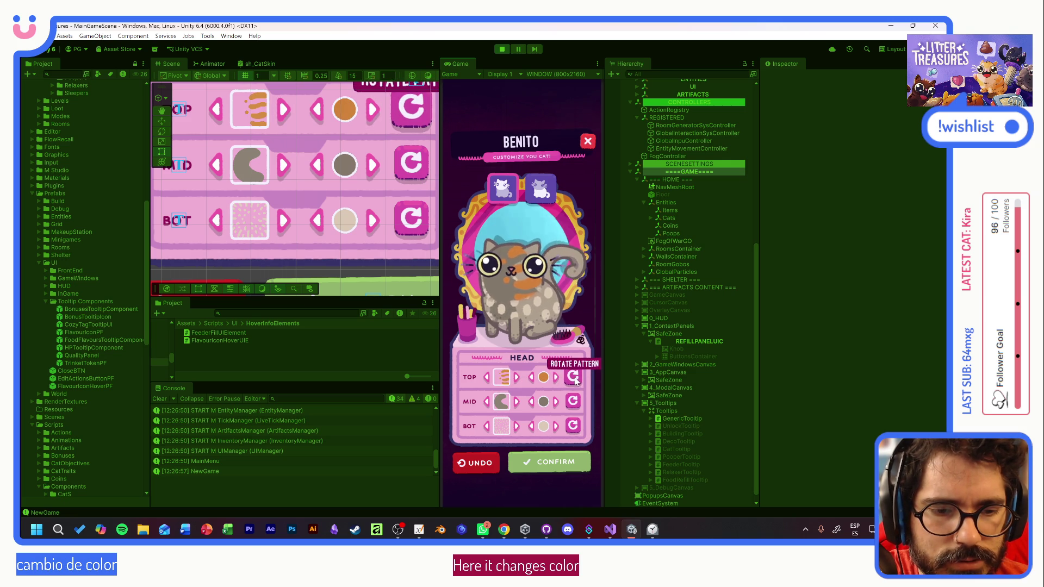
{"action": "left_click", "coordinate": [516, 401]}
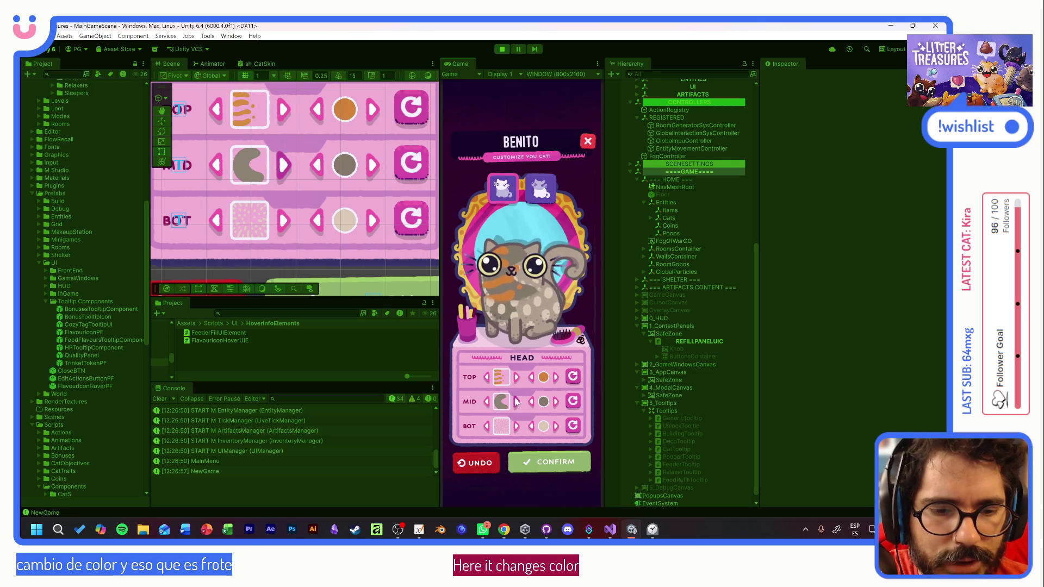
{"action": "left_click", "coordinate": [554, 402]}
{"action": "left_click", "coordinate": [555, 402]}
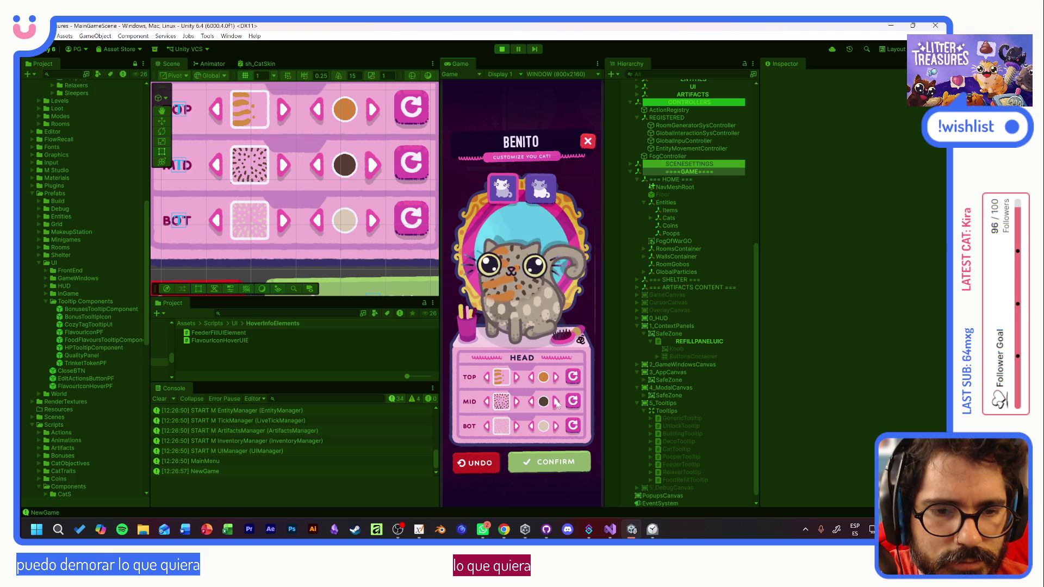
- Make the top body pattern dark brown and confirm the customization
{"action": "left_click", "coordinate": [549, 187]}
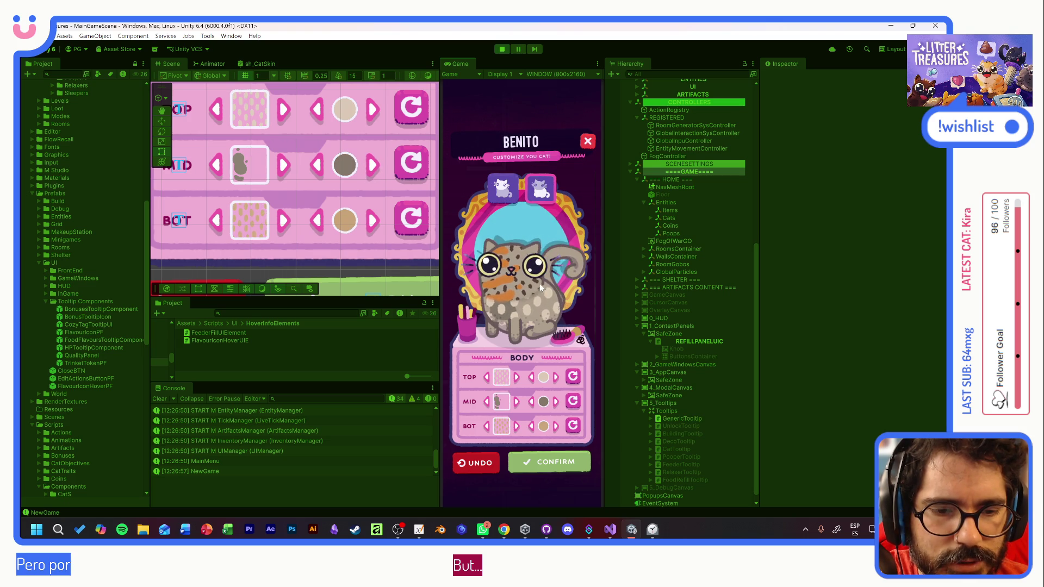
{"action": "left_click", "coordinate": [556, 376]}
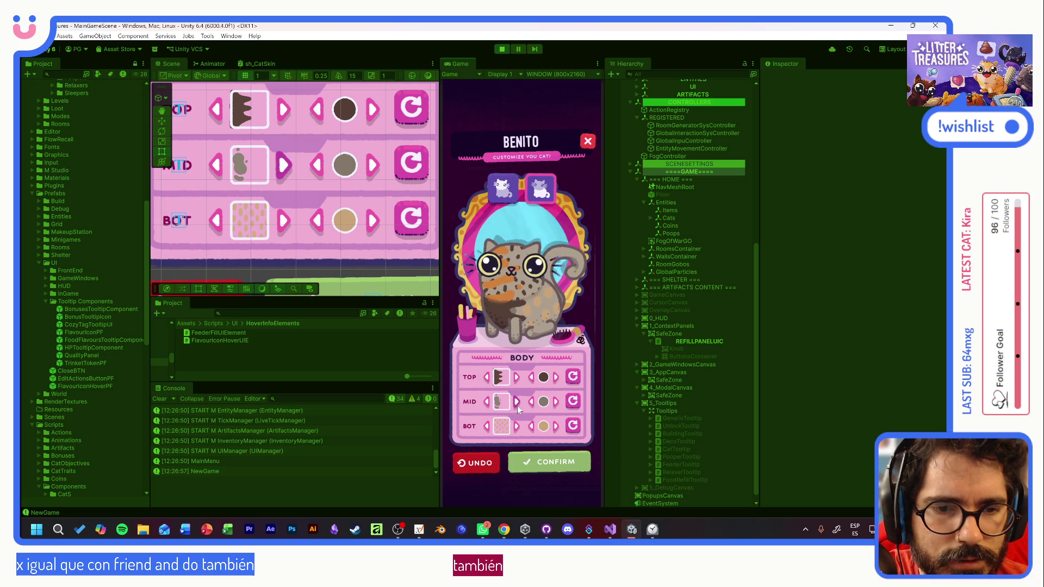
{"action": "left_click", "coordinate": [554, 461]}
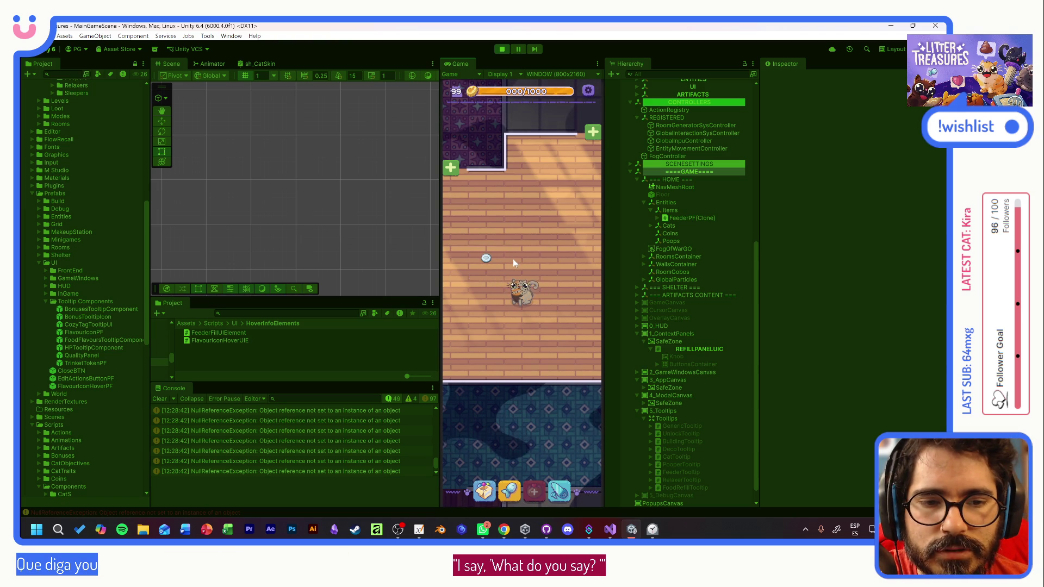
- Select Benito's food bowl and bring up its Refill Food choices
{"action": "left_click", "coordinate": [486, 258]}
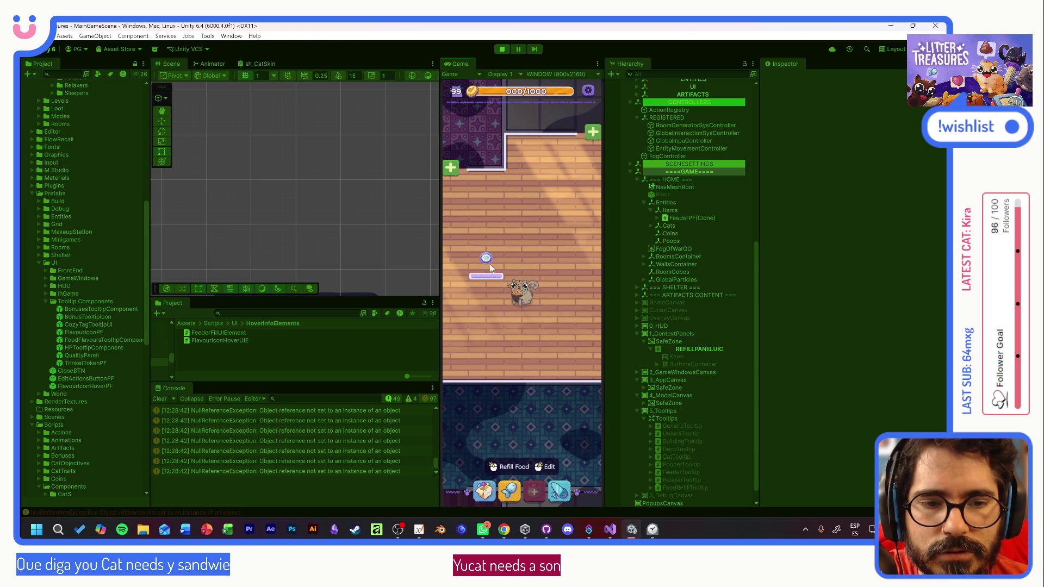
{"action": "left_click", "coordinate": [524, 258]}
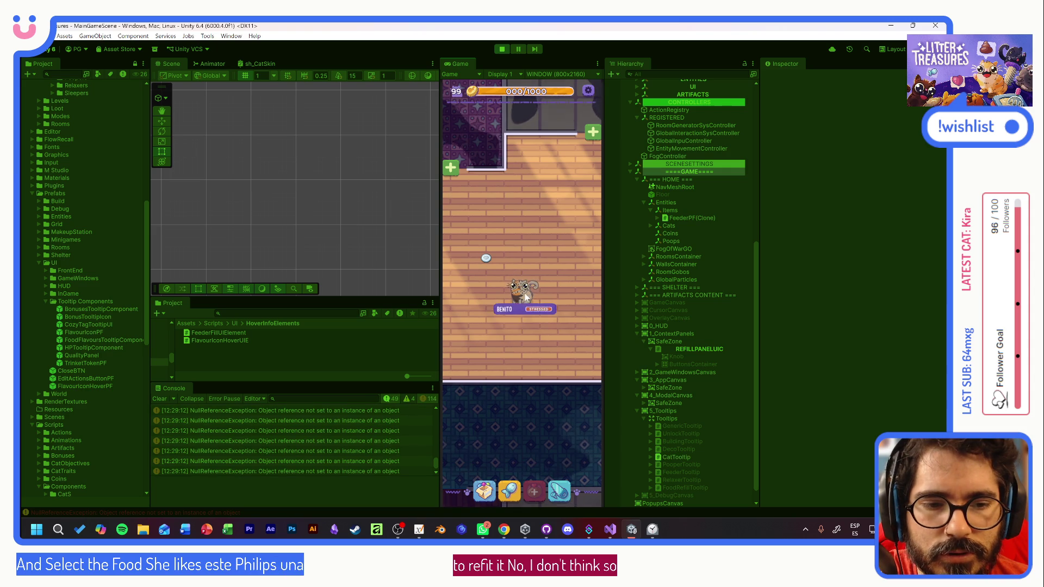
{"action": "mouse_move", "coordinate": [522, 291]}
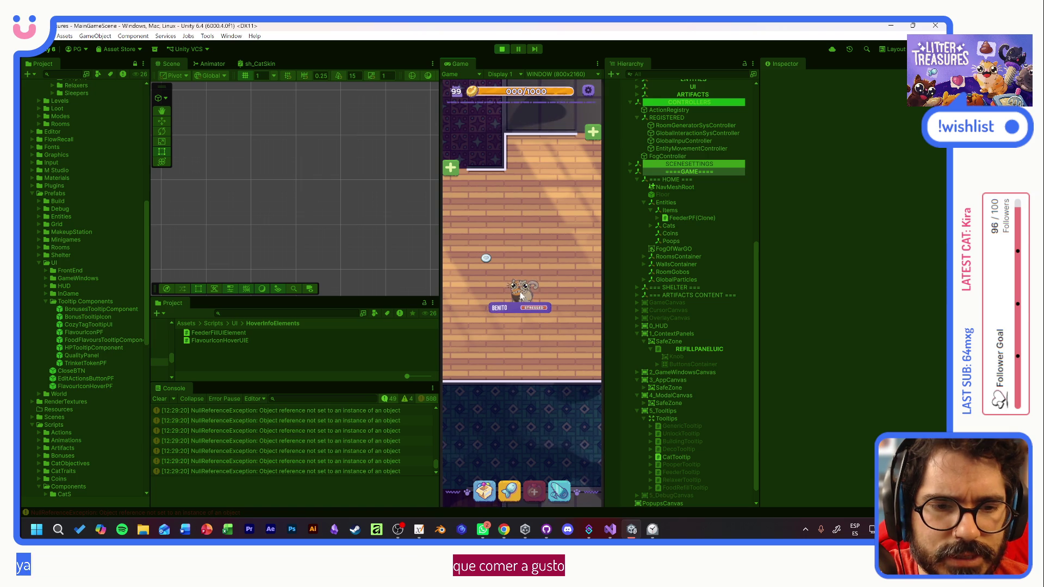
{"action": "left_click", "coordinate": [487, 259]}
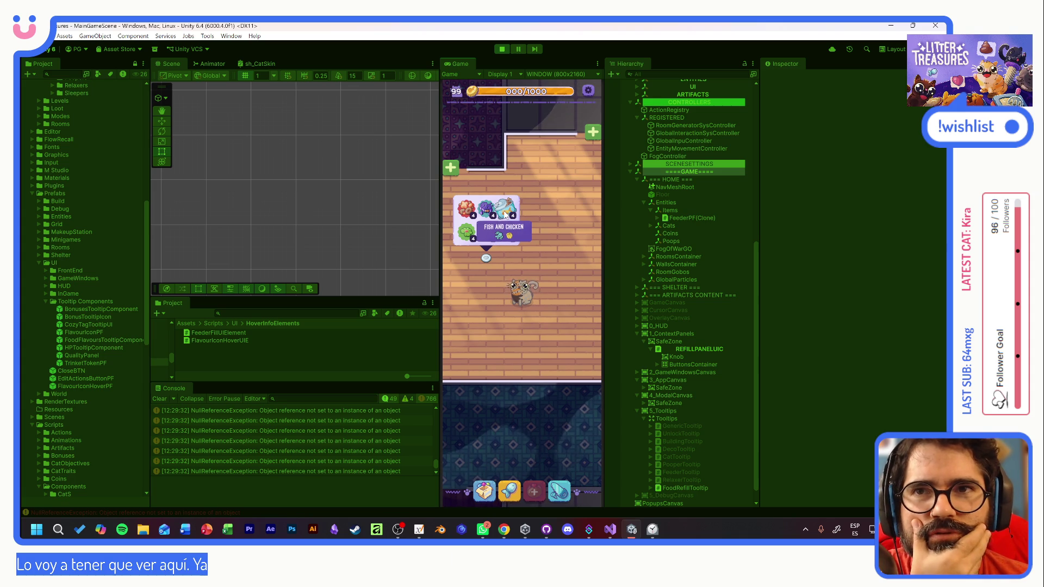
- Feed Benito minced beef and pan the room view around the feeder
{"action": "left_click", "coordinate": [465, 208]}
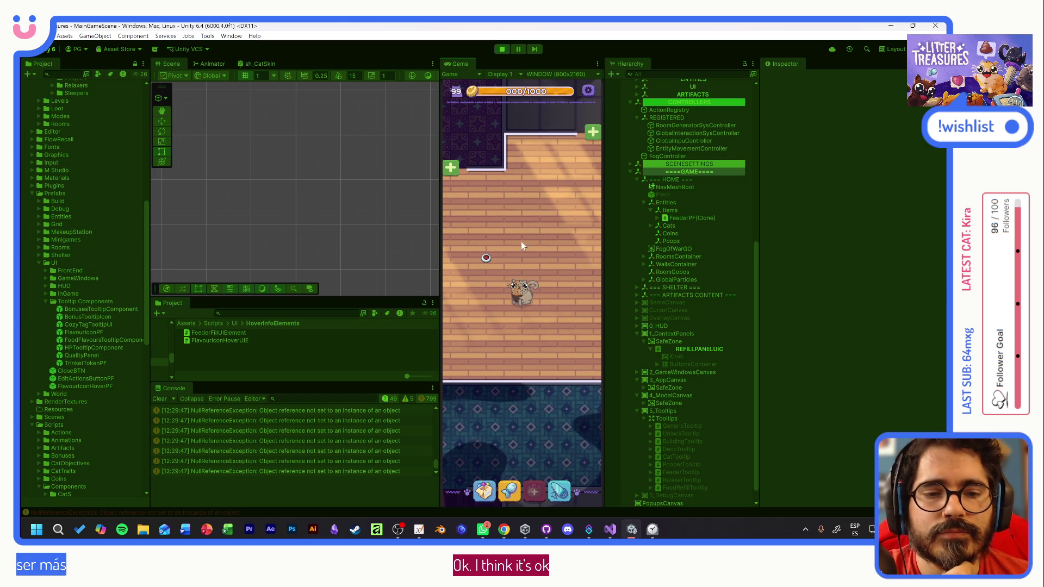
{"action": "mouse_move", "coordinate": [512, 215]}
{"action": "left_mouse_down"}
{"action": "mouse_move", "coordinate": [573, 230]}
{"action": "mouse_move", "coordinate": [508, 219]}
{"action": "left_mouse_up"}
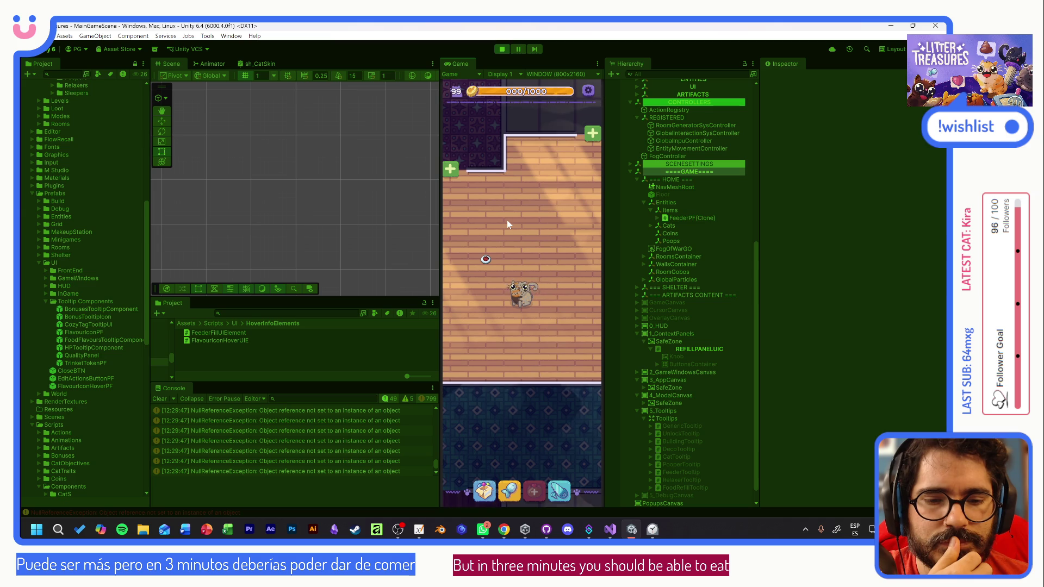
{"action": "left_click_drag", "start_coordinate": [507, 220], "coordinate": [515, 229]}
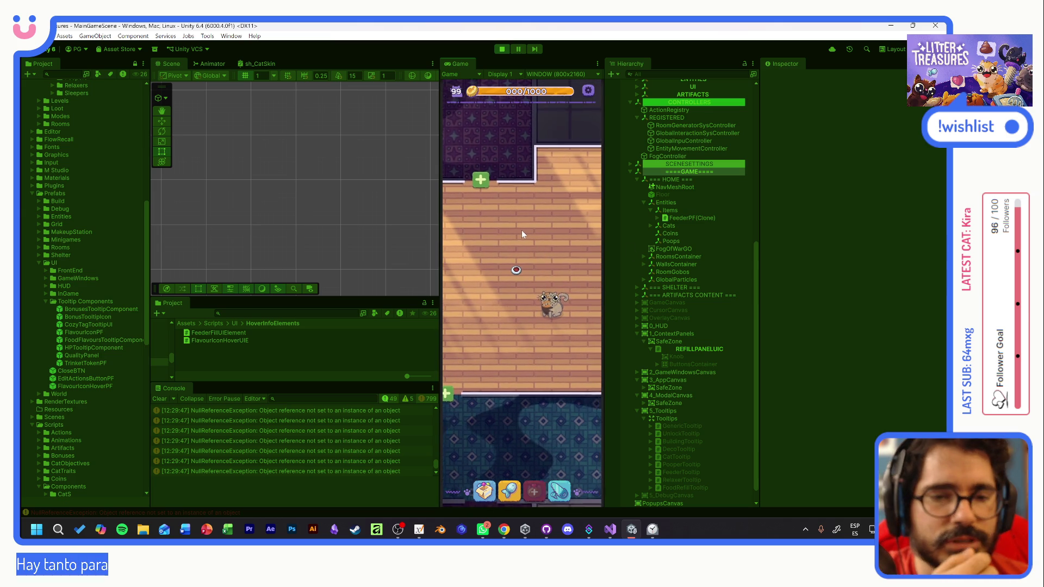
{"action": "left_click_drag", "start_coordinate": [521, 230], "coordinate": [506, 224]}
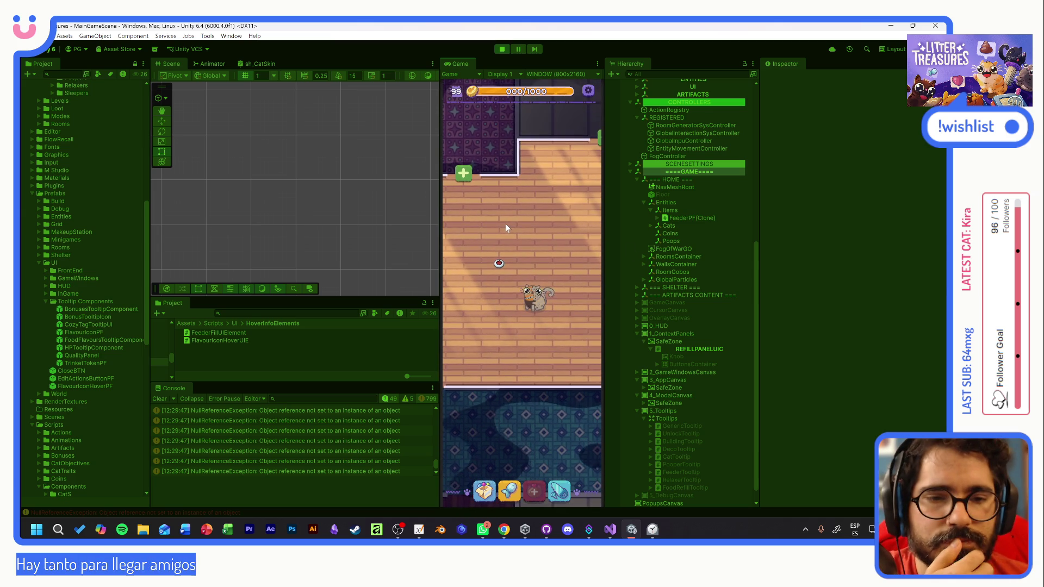
- Exit Play mode to end the playtest
{"action": "left_click", "coordinate": [502, 50]}
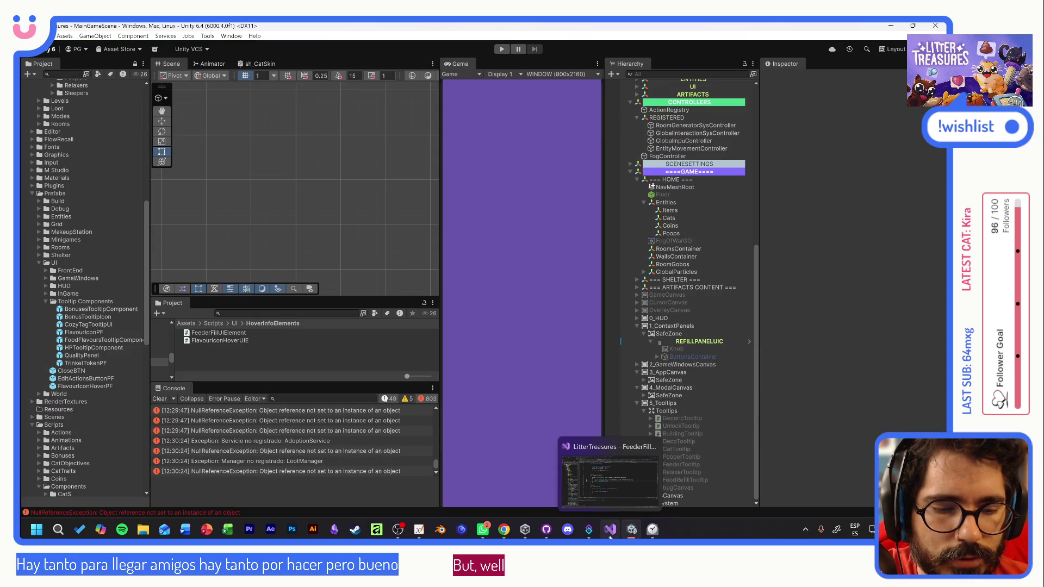